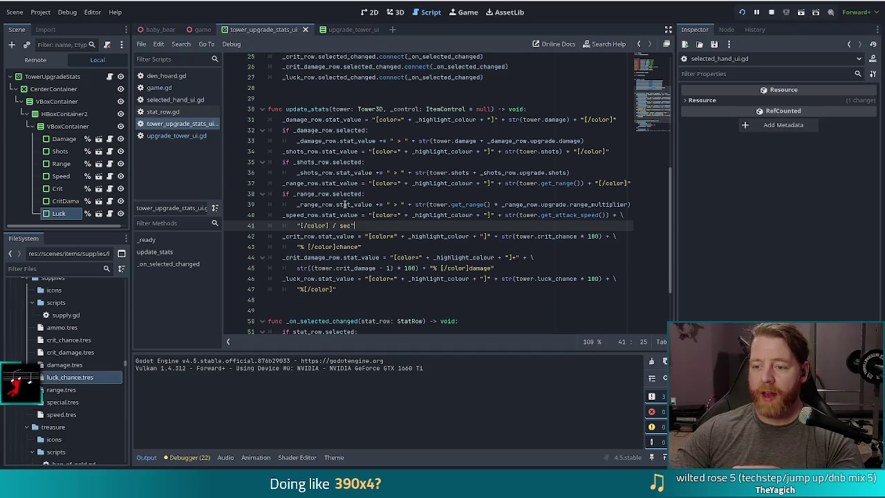
Add an `if _speed_row.selected:` line right after the speed row's value line
{"action": "mouse_move", "coordinate": [340, 205]}
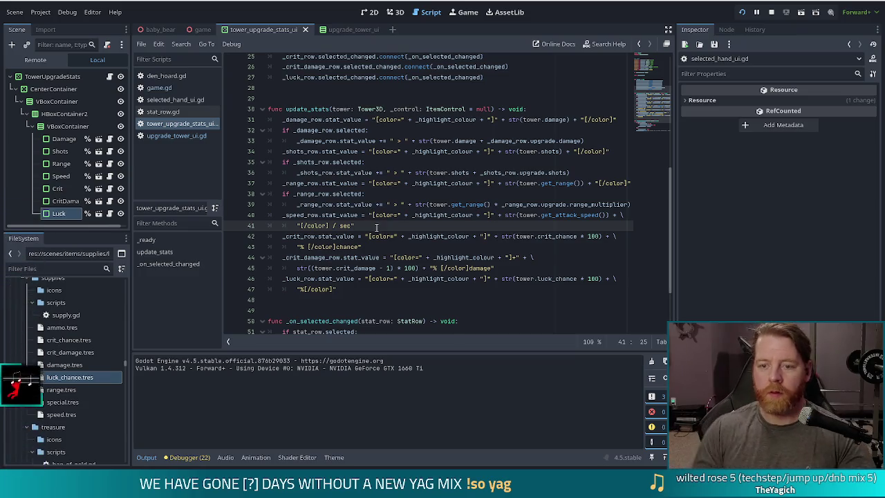
{"action": "key", "text": "Return"}
{"action": "type", "text": "if _"}
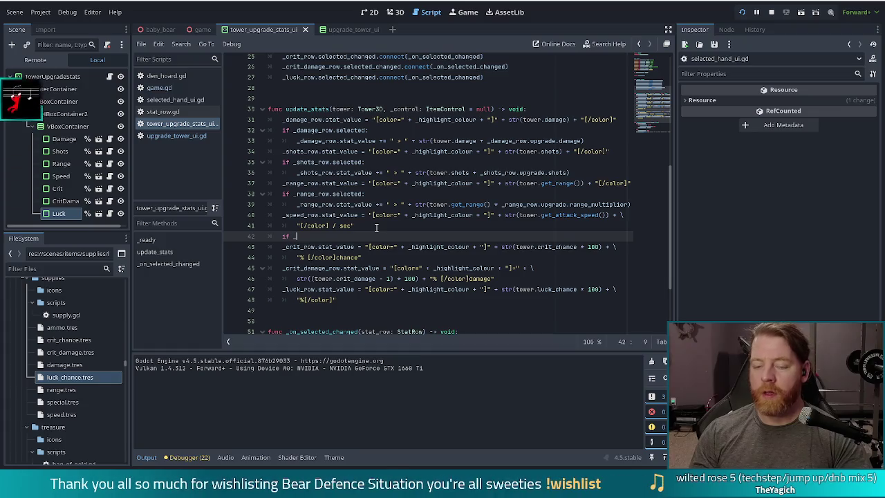
{"action": "key", "text": "BackSpace"}
{"action": "key", "text": "BackSpace"}
{"action": "key", "text": "BackSpace"}
{"action": "type", "text": "spee"}
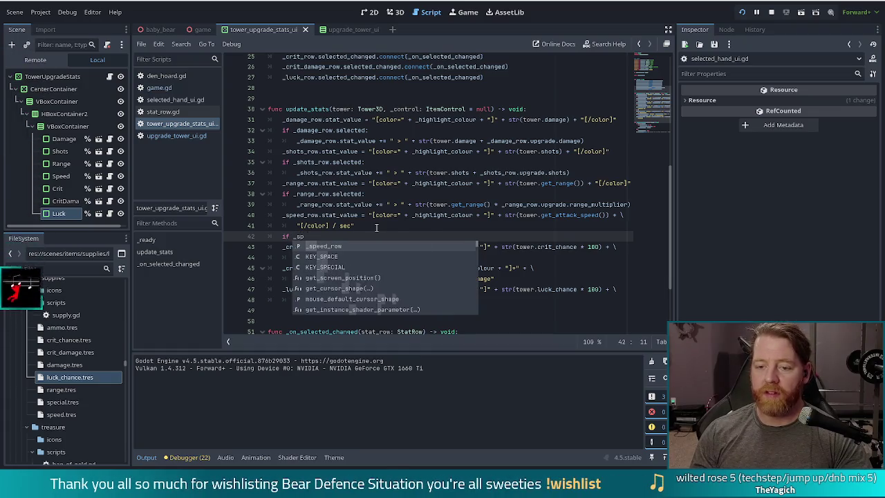
{"action": "key", "text": "Return"}
{"action": "type", "text": ".sele"}
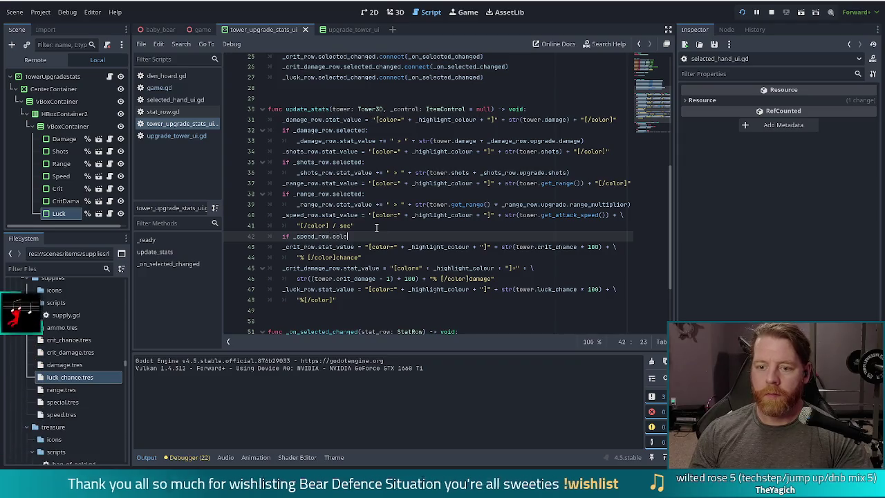
{"action": "key", "text": "Return"}
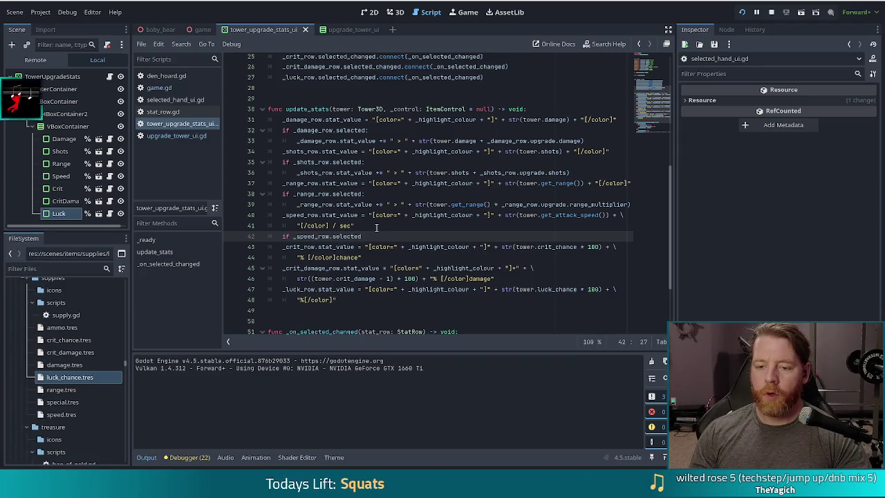
{"action": "type", "text": ":"}
Undo the accidental deletion of the speed check, then select the shots row preview line
{"action": "key", "text": "shift+Up"}
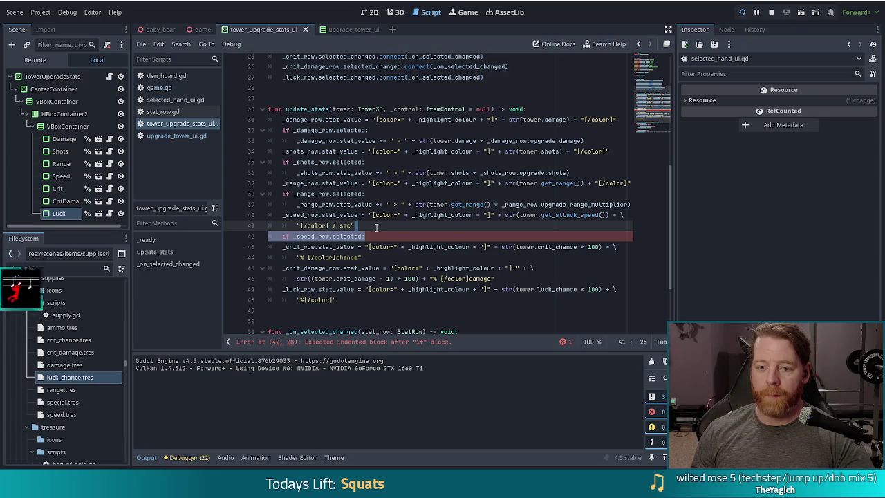
{"action": "key", "text": "BackSpace"}
{"action": "key", "text": "Down"}
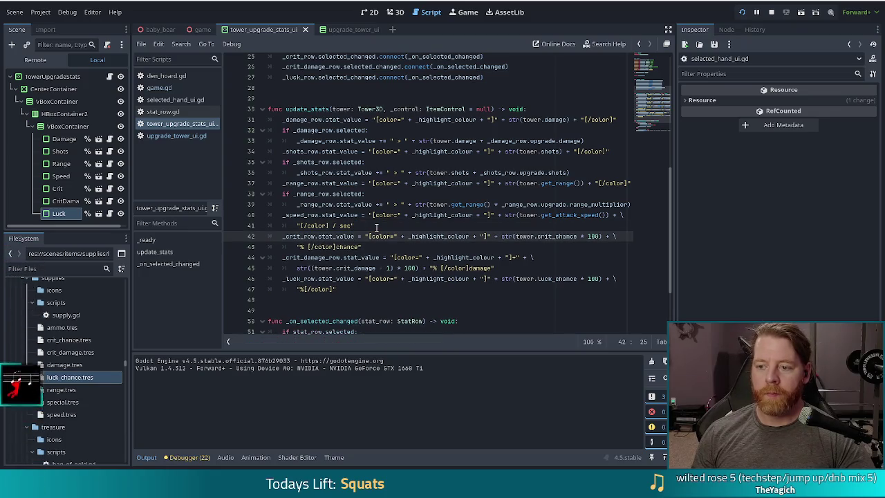
{"action": "key", "text": "Down"}
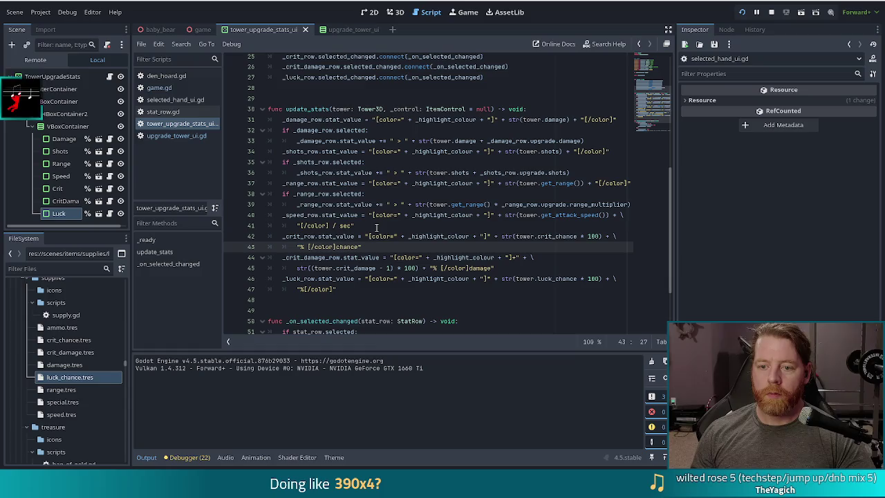
{"action": "key", "text": "Up"}
{"action": "key", "text": "ctrl+z"}
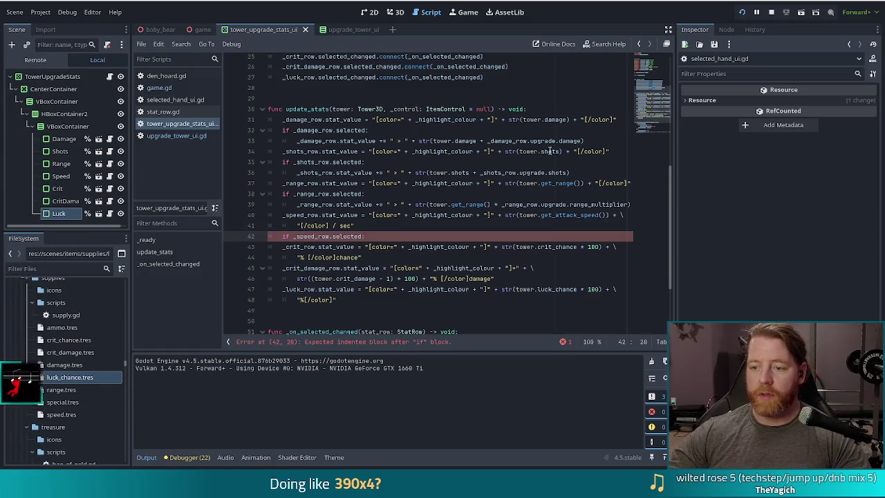
{"action": "left_click_drag", "start_coordinate": [572, 173], "coordinate": [521, 163]}
Copy the shots preview line under the speed check and retarget it to _speed_row
{"action": "key", "text": "ctrl+c"}
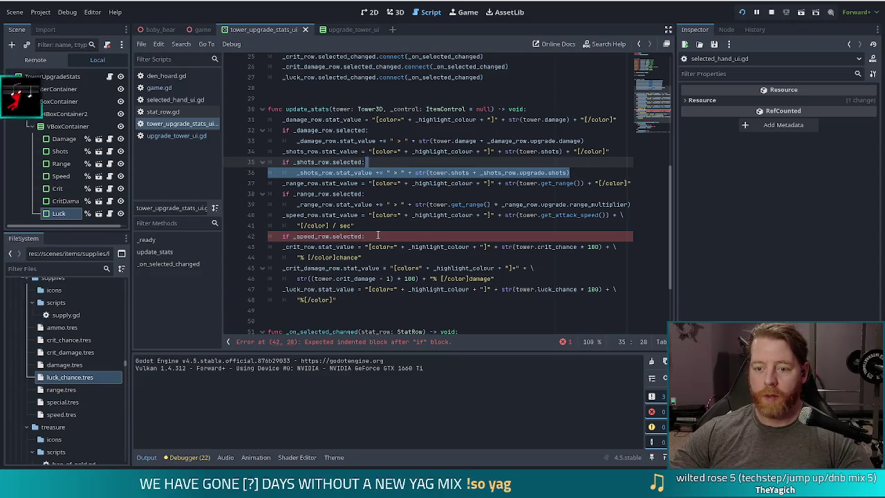
{"action": "left_click", "coordinate": [373, 235]}
{"action": "key", "text": "ctrl+v"}
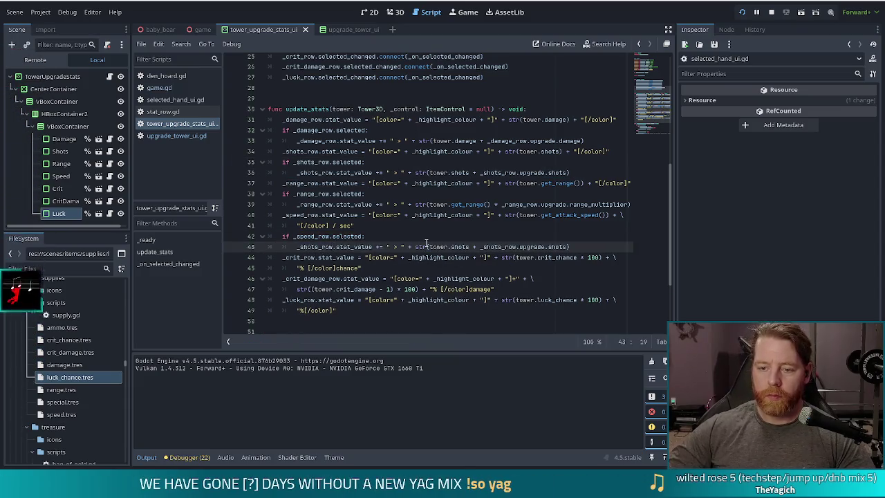
{"action": "key", "text": "ctrl+shift+Left"}
{"action": "type", "text": "_spe"}
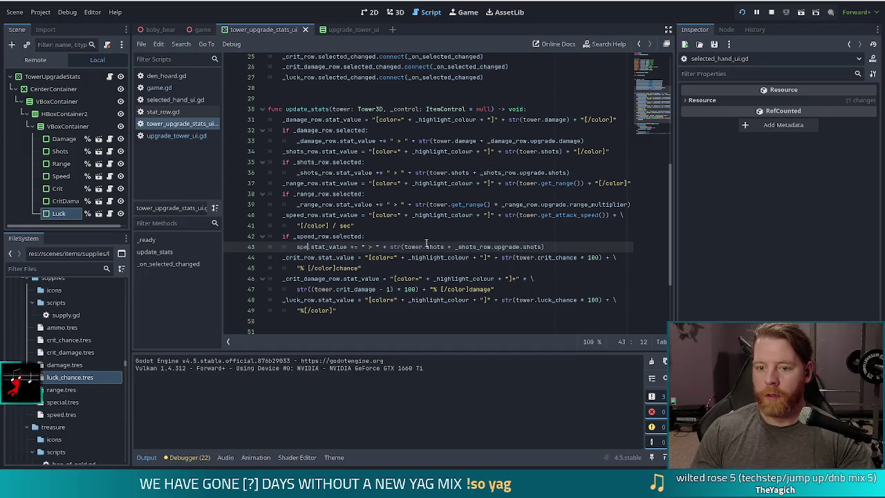
{"action": "key", "text": "Return"}
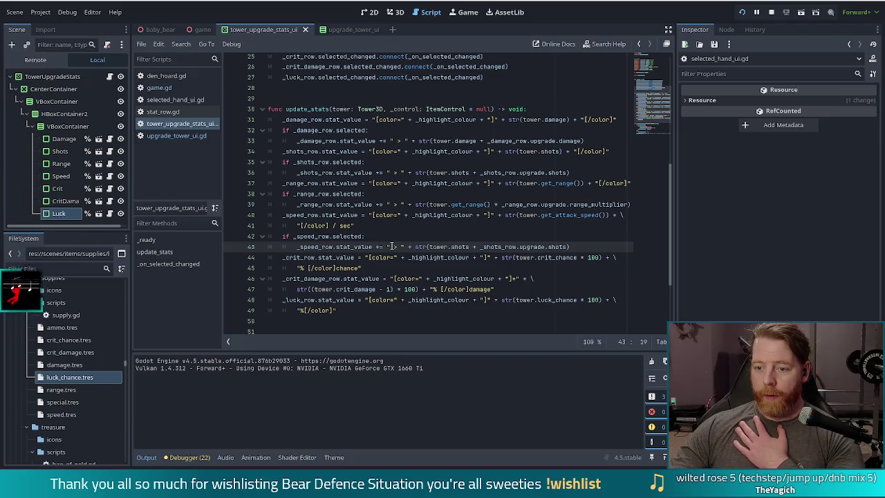
Make the preview multiply tower.get_attack_speed() instead of adding the shots value
{"action": "double_click", "coordinate": [461, 246]}
{"action": "type", "text": "spe"}
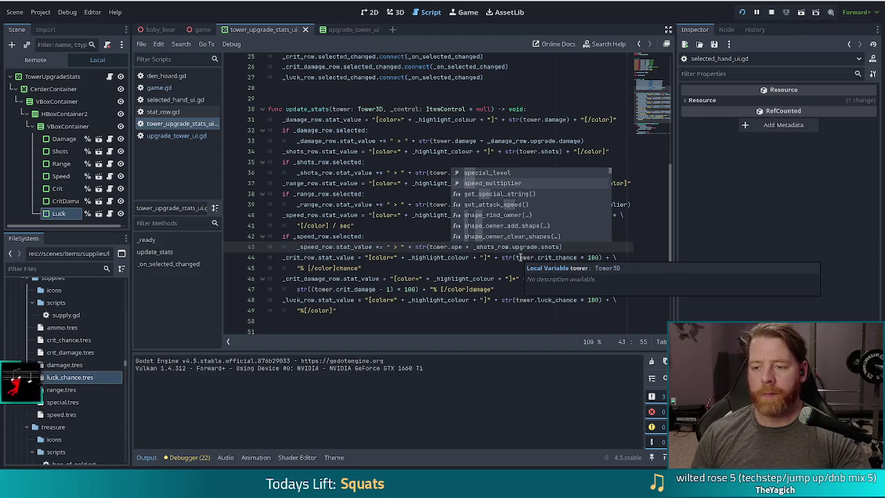
{"action": "key", "text": "Down"}
{"action": "key", "text": "Down"}
{"action": "key", "text": "Return"}
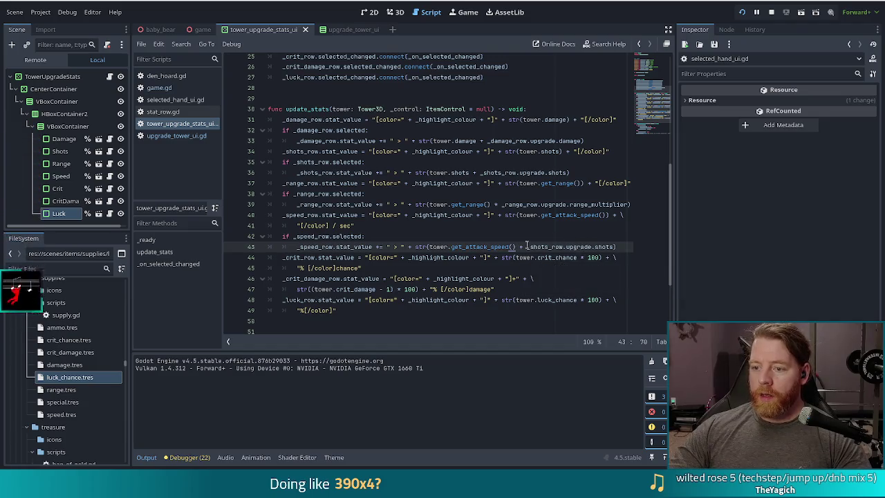
{"action": "key", "text": "Right"}
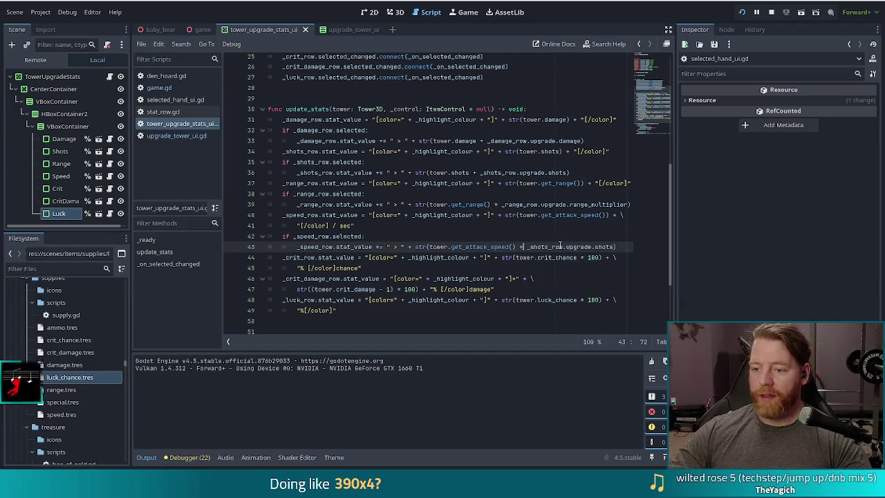
{"action": "key", "text": "Delete"}
{"action": "type", "text": "*"}
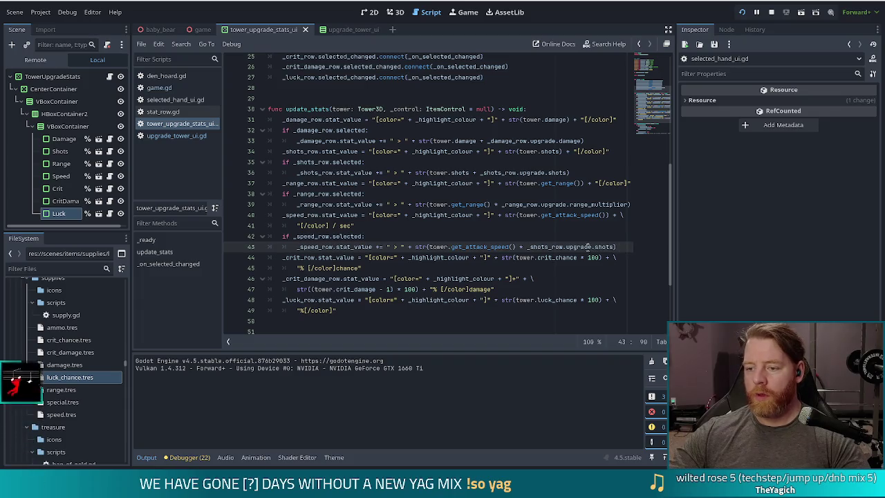
Use _speed_row.upgrade.speed_multiplier as the multiplier term
{"action": "double_click", "coordinate": [545, 247]}
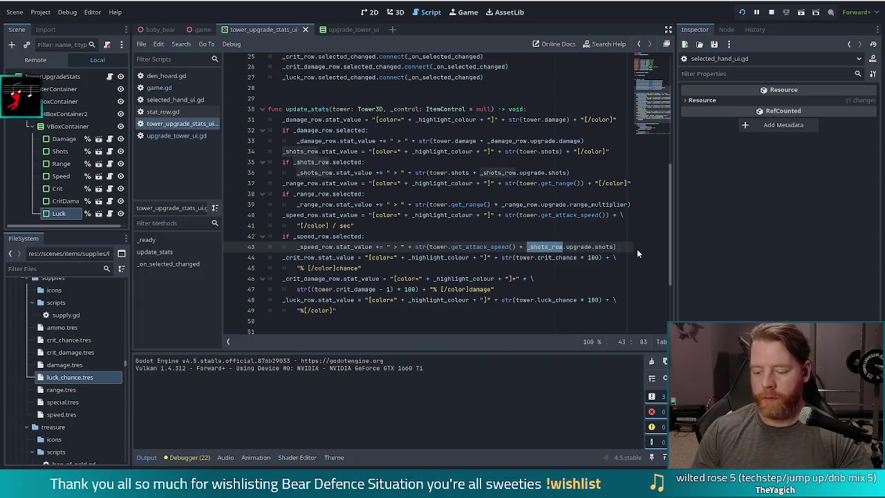
{"action": "type", "text": "speed"}
{"action": "key", "text": "Return"}
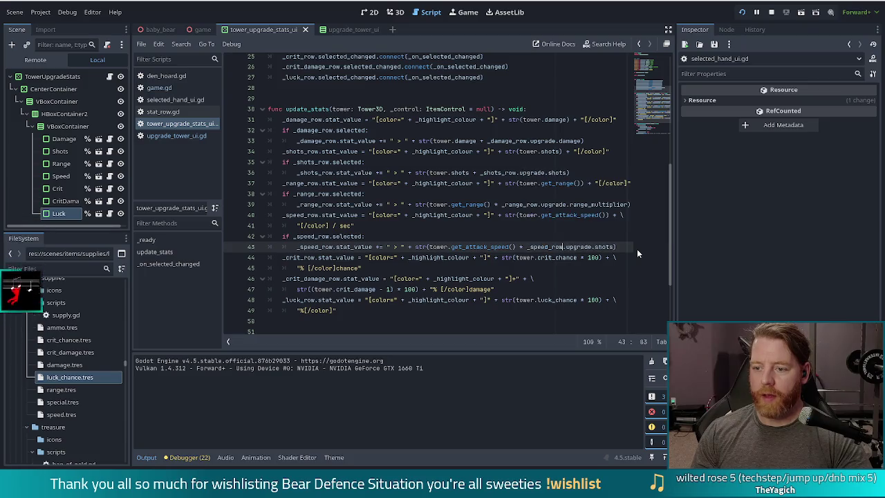
{"action": "key", "text": "ctrl+Right"}
{"action": "key", "text": "Right"}
{"action": "key", "text": "shift+End"}
{"action": "type", "text": "sp"}
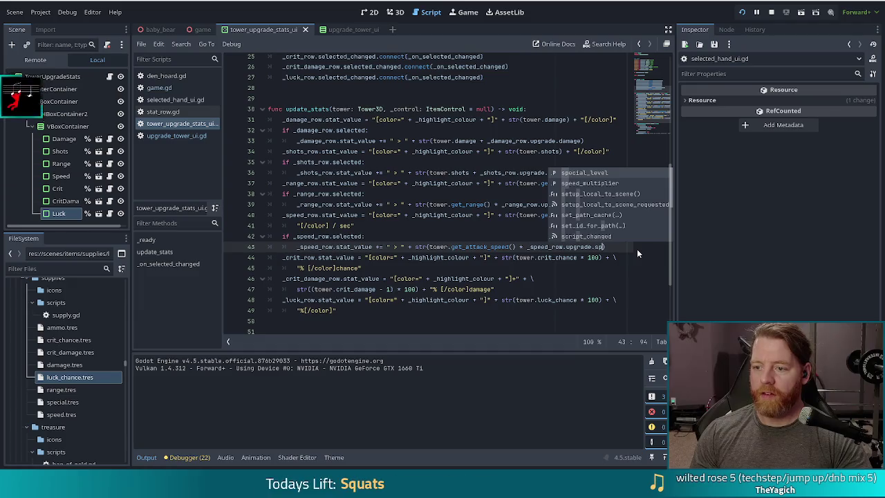
{"action": "key", "text": "Down"}
{"action": "key", "text": "Return"}
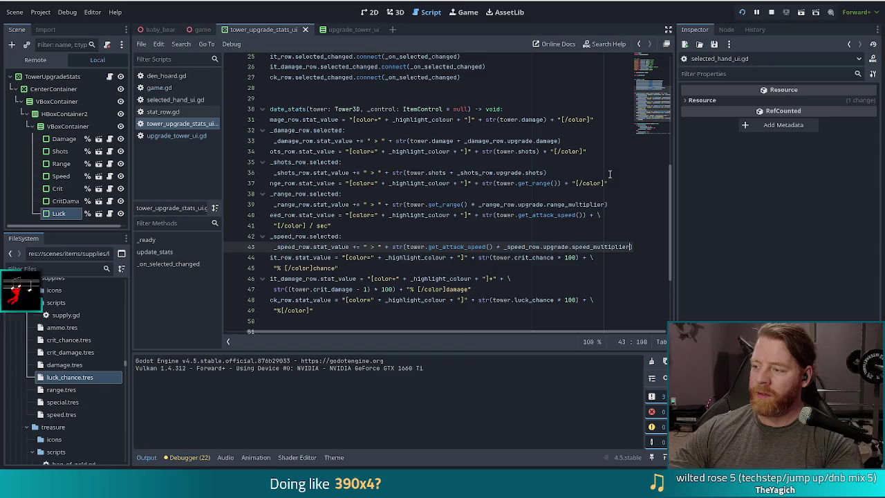
Break the speed preview line so the speed_multiplier term moves to the next line
{"action": "left_click_drag", "start_coordinate": [558, 331], "coordinate": [448, 333]}
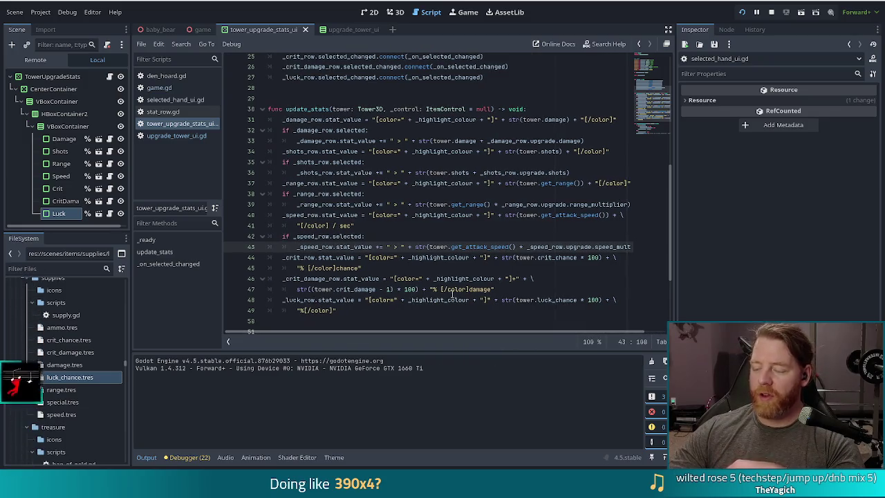
{"action": "scroll", "coordinate": [448, 228], "scroll_direction": "down", "scroll_amount": 2}
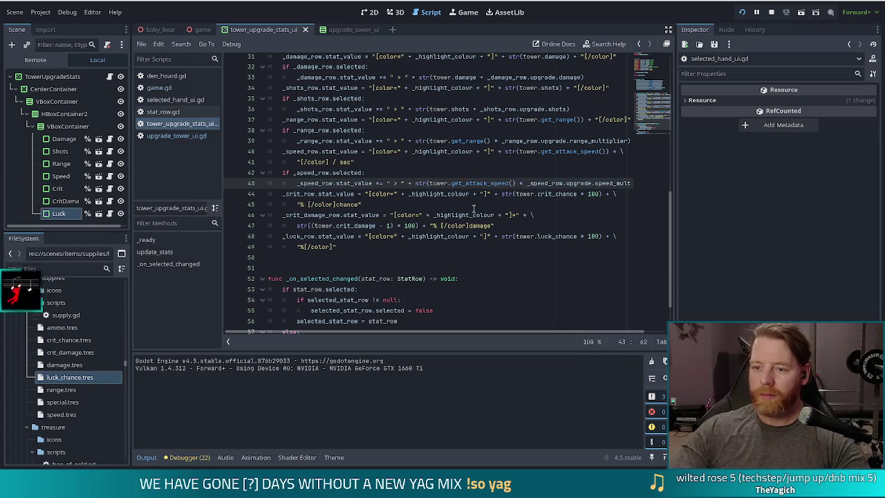
{"action": "left_click", "coordinate": [523, 183]}
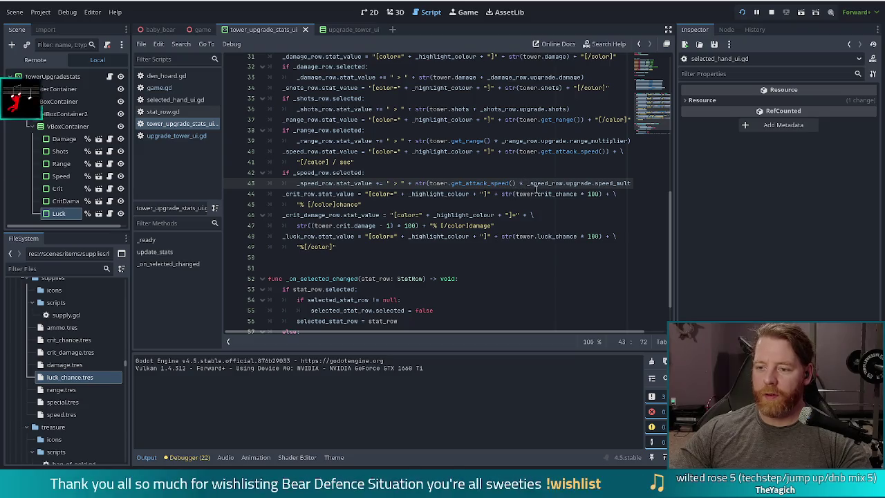
{"action": "mouse_move", "coordinate": [541, 193]}
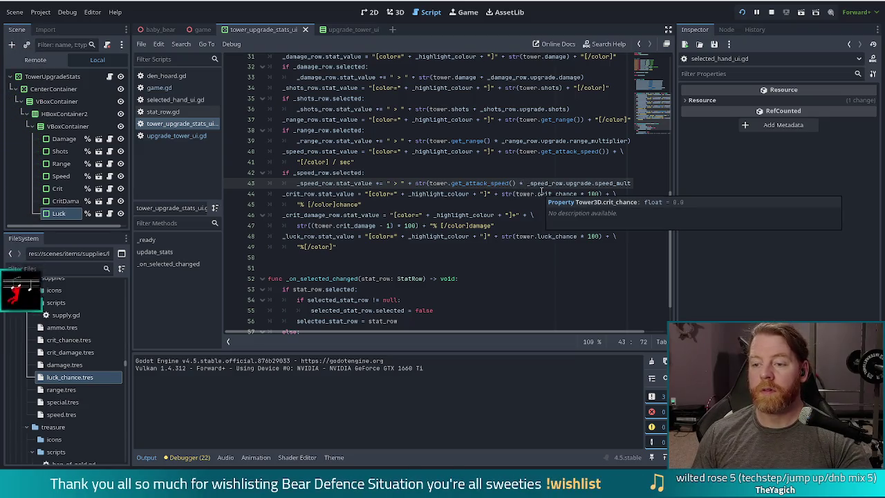
{"action": "key", "text": "Return"}
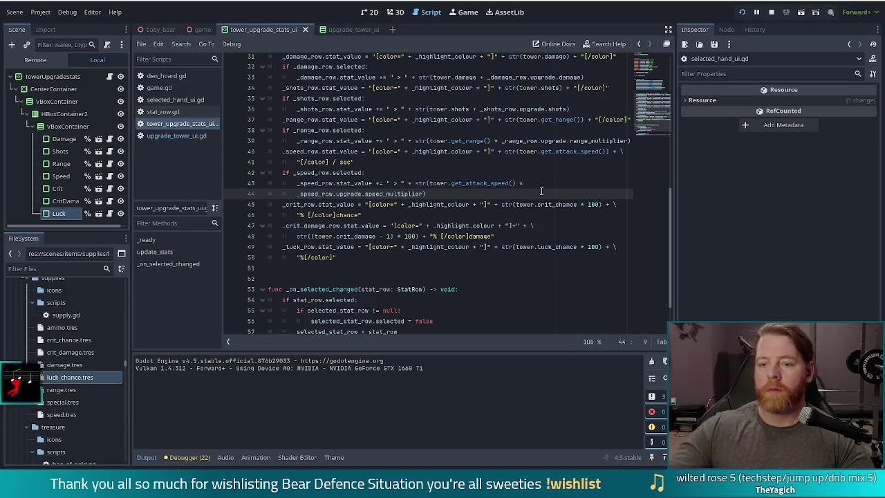
Add a new blank line after the crit chance line
{"action": "left_click", "coordinate": [394, 194]}
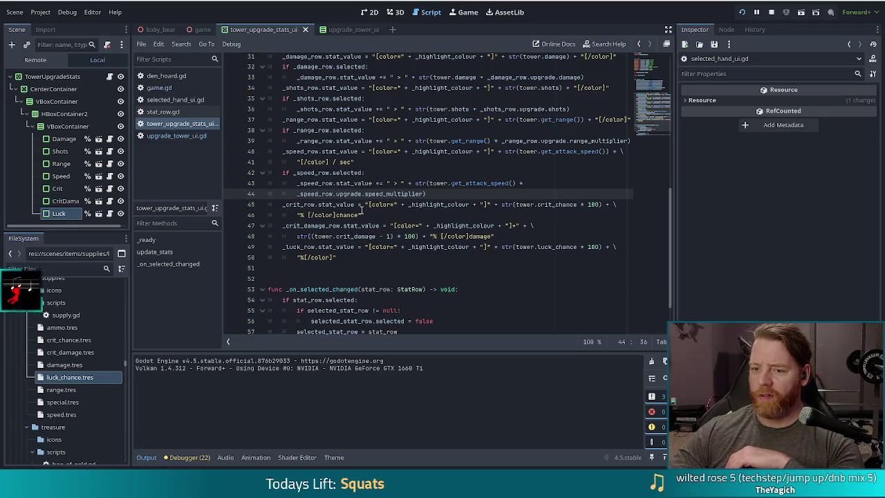
{"action": "left_click", "coordinate": [362, 214]}
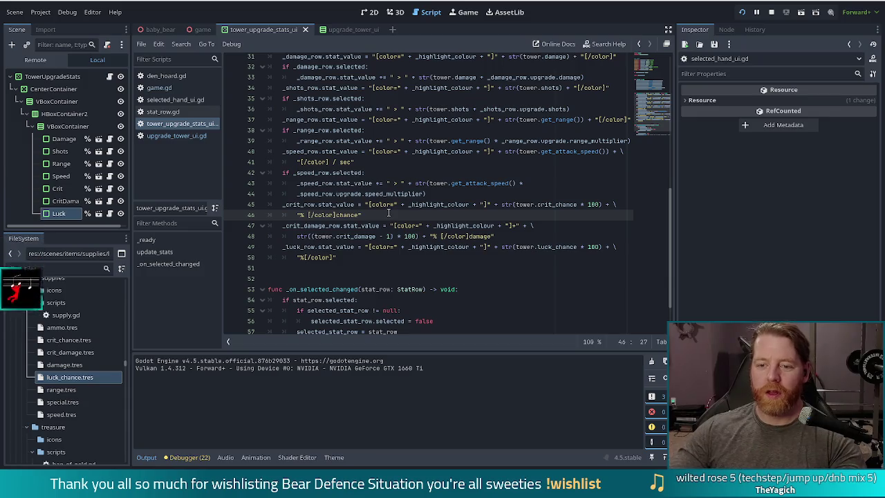
{"action": "key", "text": "Return"}
Write an `if _crit_row.selected:` condition below the crit row line
{"action": "key", "text": "BackSpace"}
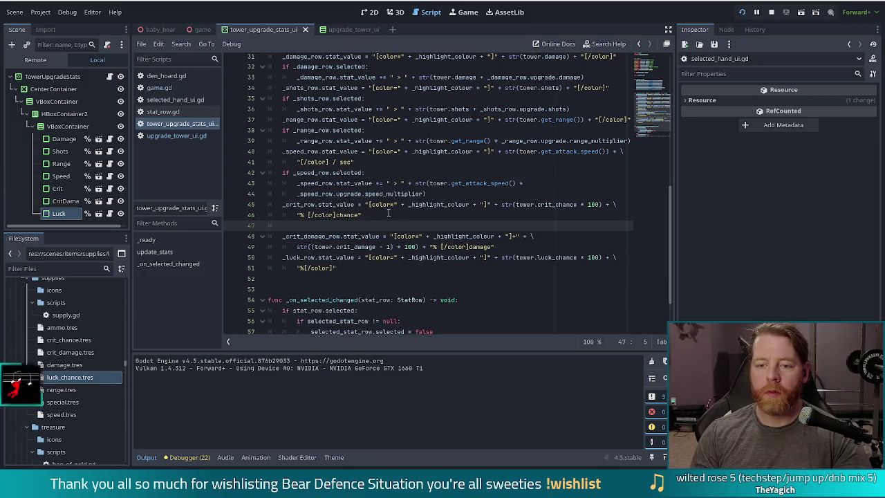
{"action": "type", "text": "if"}
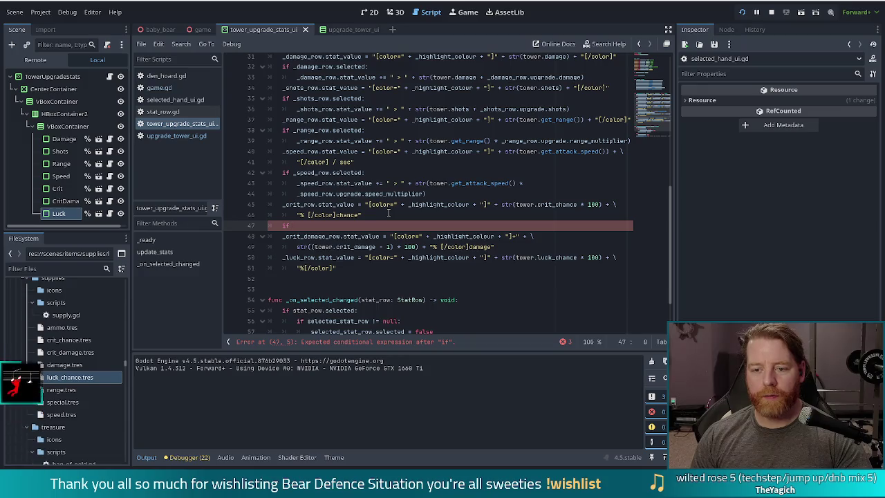
{"action": "type", "text": "crit"}
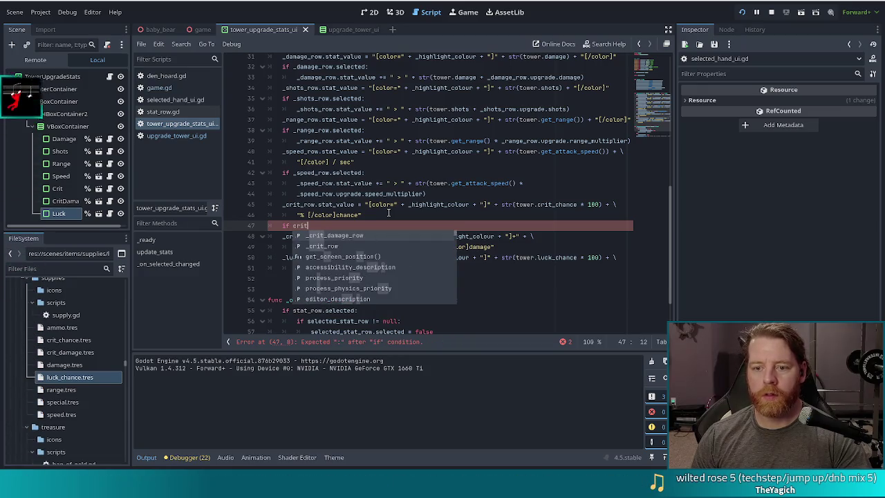
{"action": "key", "text": "Return"}
{"action": "type", "text": ".sele"}
{"action": "key", "text": "Return"}
{"action": "type", "text": ":"}
{"action": "key", "text": "Return"}
Paste the shots preview line as its body and change _shots_row to _crit_row
{"action": "key", "text": "ctrl+v"}
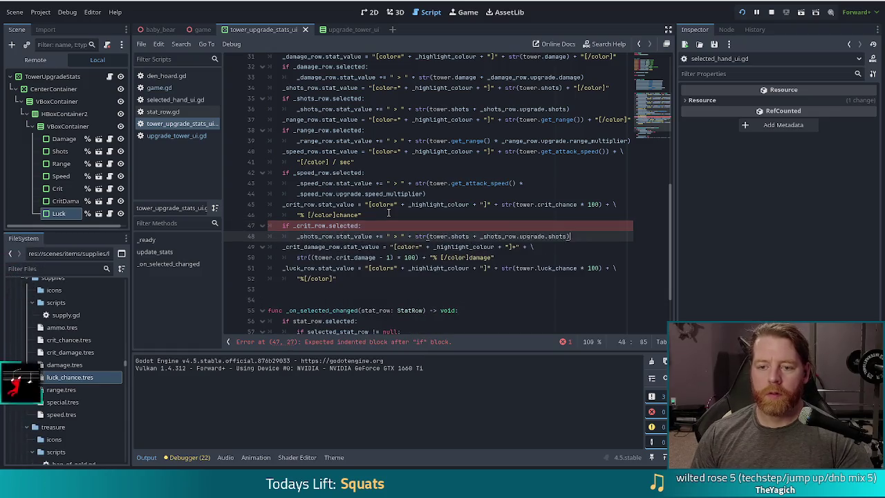
{"action": "double_click", "coordinate": [316, 236]}
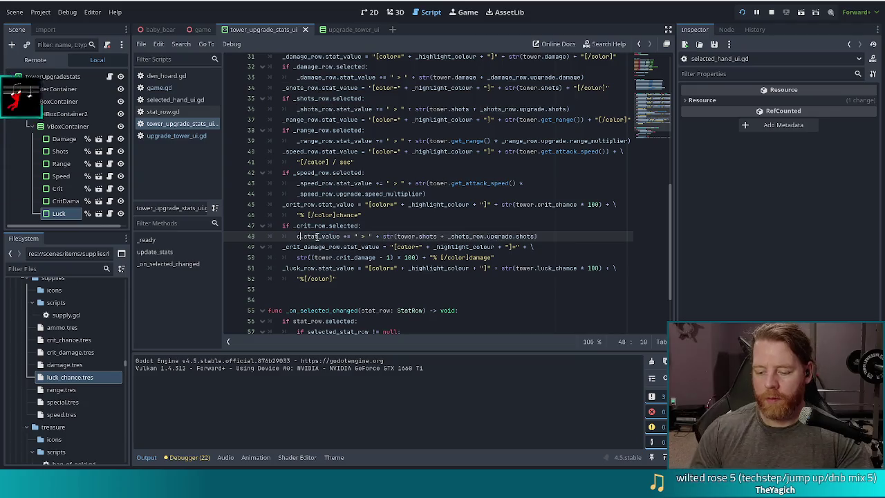
{"action": "type", "text": "crit"}
{"action": "key", "text": "Down"}
{"action": "key", "text": "Return"}
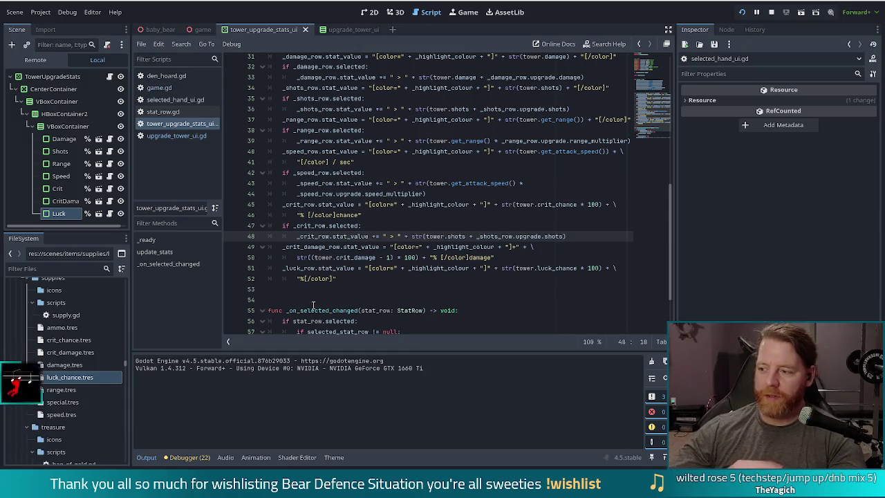
{"action": "left_click", "coordinate": [584, 236]}
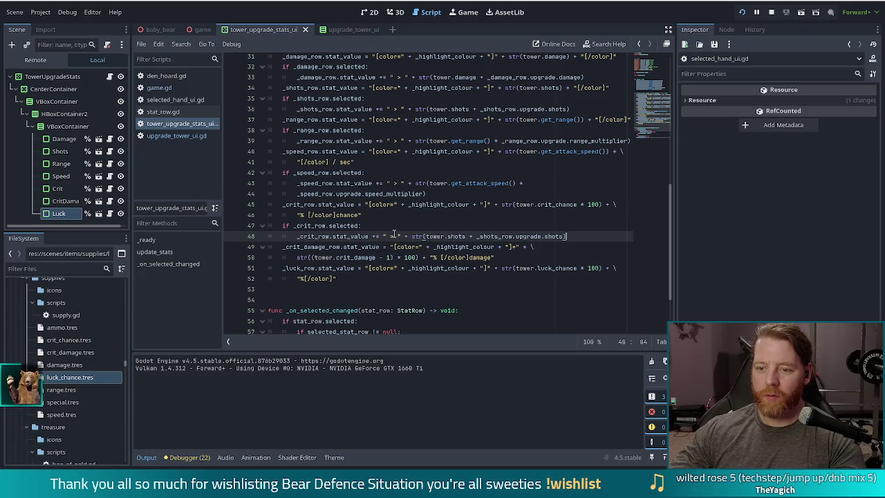
{"action": "double_click", "coordinate": [447, 236]}
Replace the tower's shots value with crit_chance * 100 in the crit preview
{"action": "type", "text": "crity"}
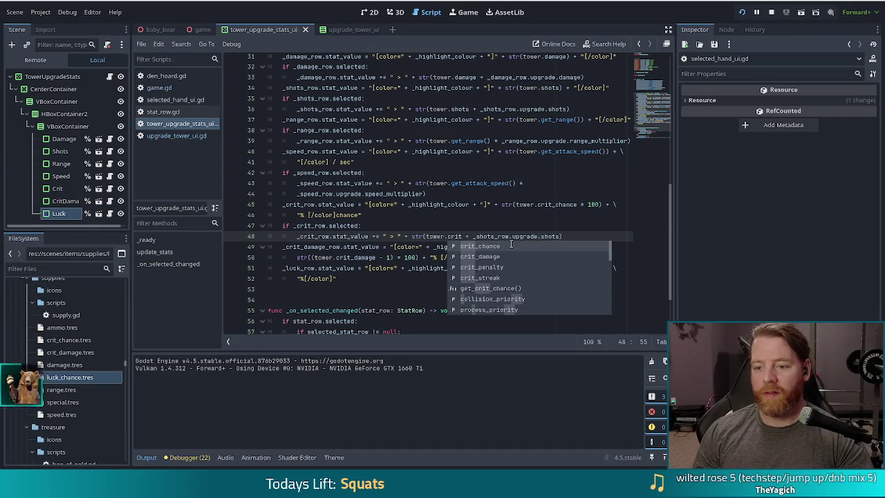
{"action": "key", "text": "BackSpace"}
{"action": "key", "text": "Return"}
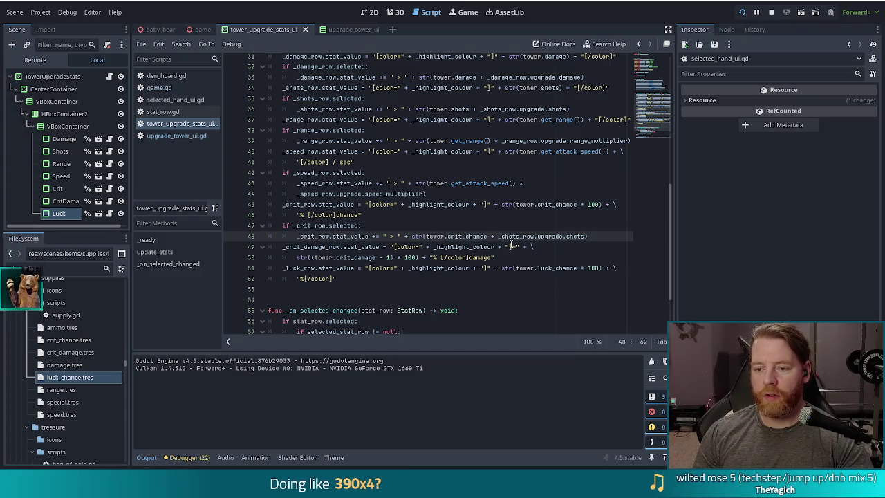
{"action": "type", "text": "*"}
{"action": "type", "text": " 100"}
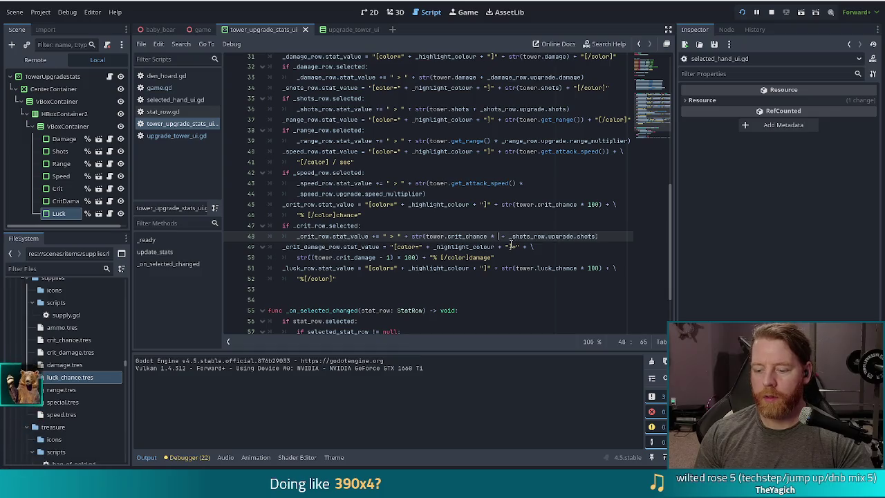
Change the added term to _crit_row.upgrade.crit_chance
{"action": "key", "text": "Right"}
{"action": "key", "text": "Right"}
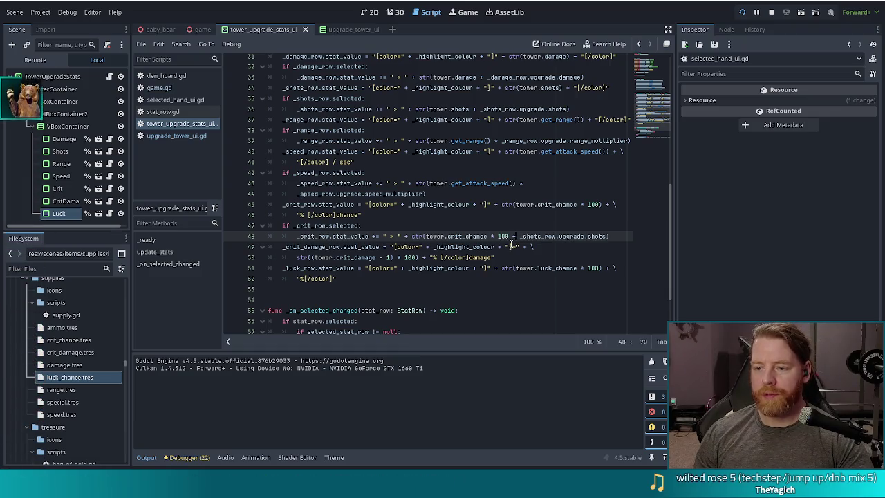
{"action": "key", "text": "ctrl+shift+Right"}
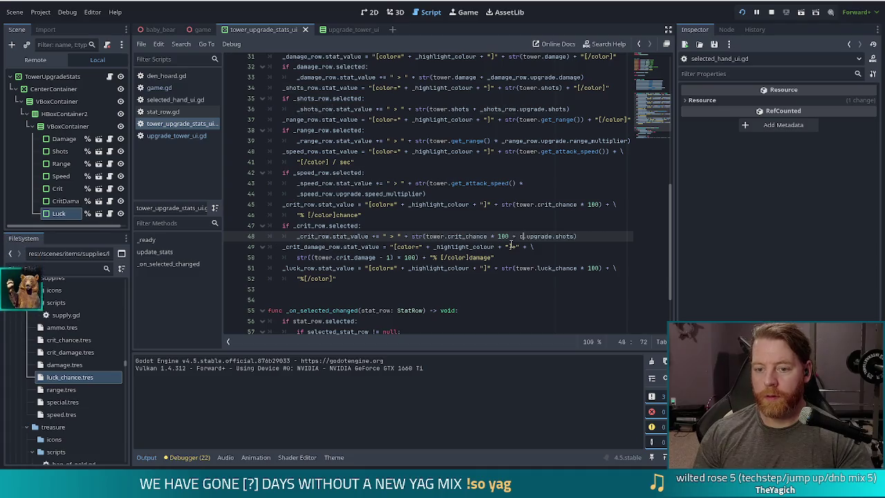
{"action": "type", "text": "crit"}
{"action": "key", "text": "Down"}
{"action": "key", "text": "Return"}
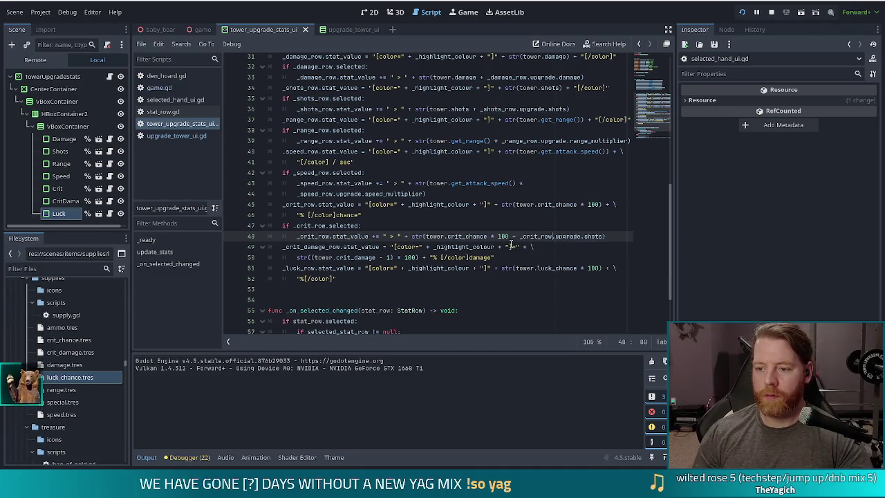
{"action": "key", "text": "ctrl+shift+Left"}
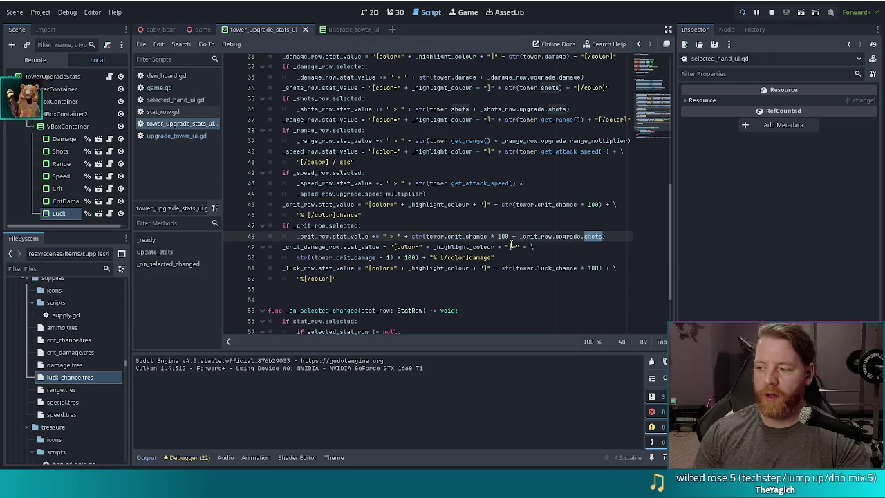
{"action": "type", "text": "crit"}
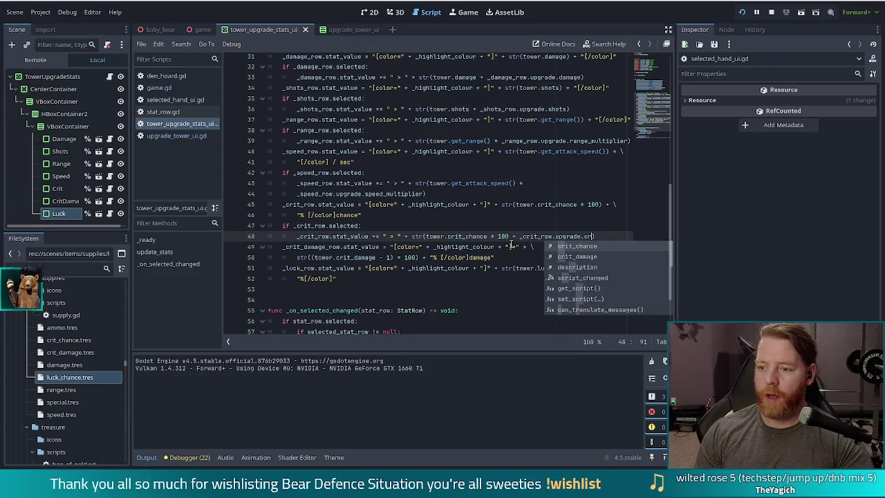
{"action": "key", "text": "Return"}
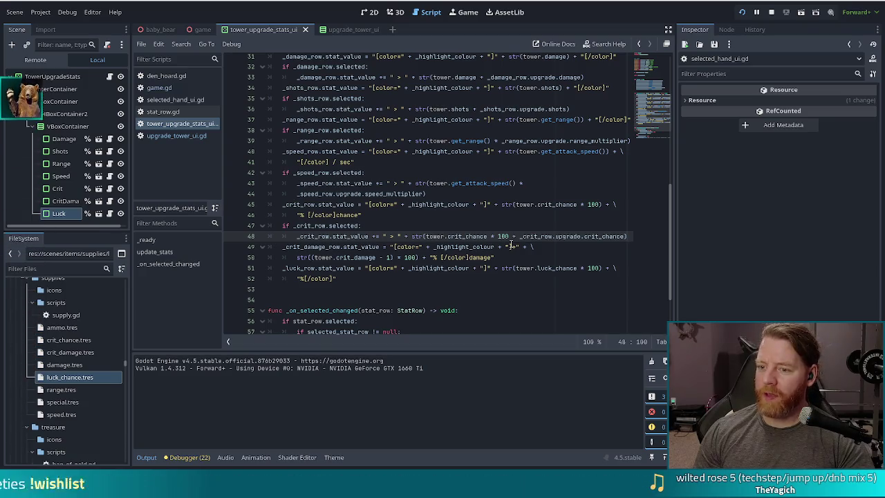
Multiply the upgrade term by 100, wrap the line, and run the game with F5
{"action": "type", "text": "* 100"}
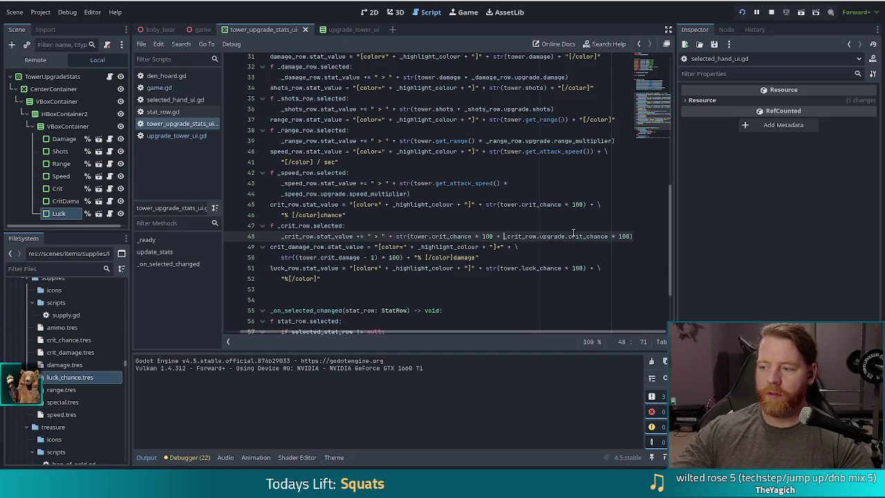
{"action": "key", "text": "Return"}
{"action": "key", "text": "Up"}
{"action": "key", "text": "Up"}
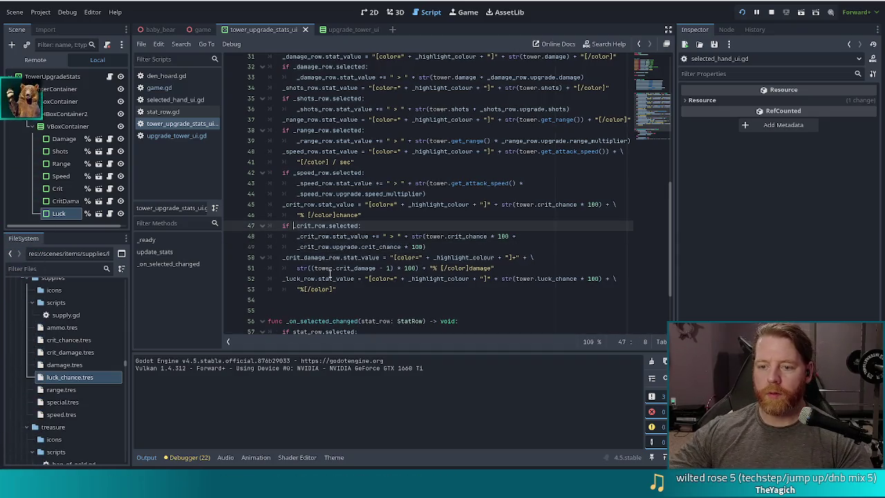
{"action": "key", "text": "F5"}
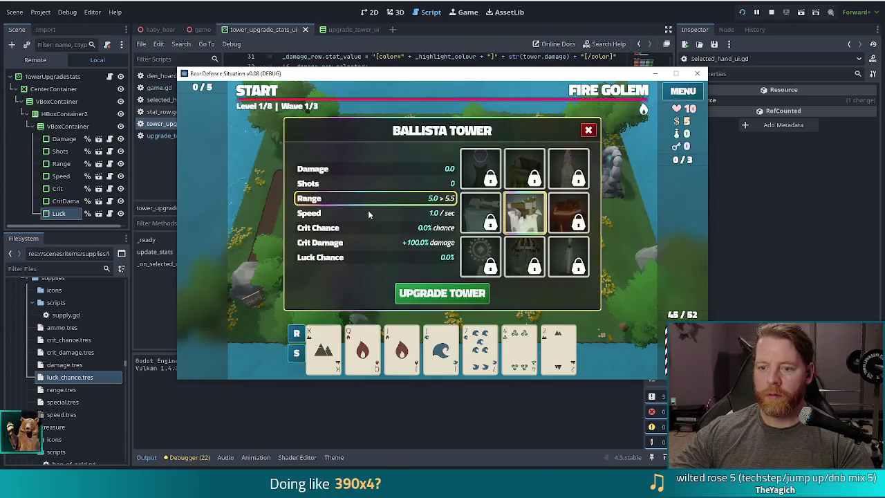
{"action": "left_click", "coordinate": [370, 215]}
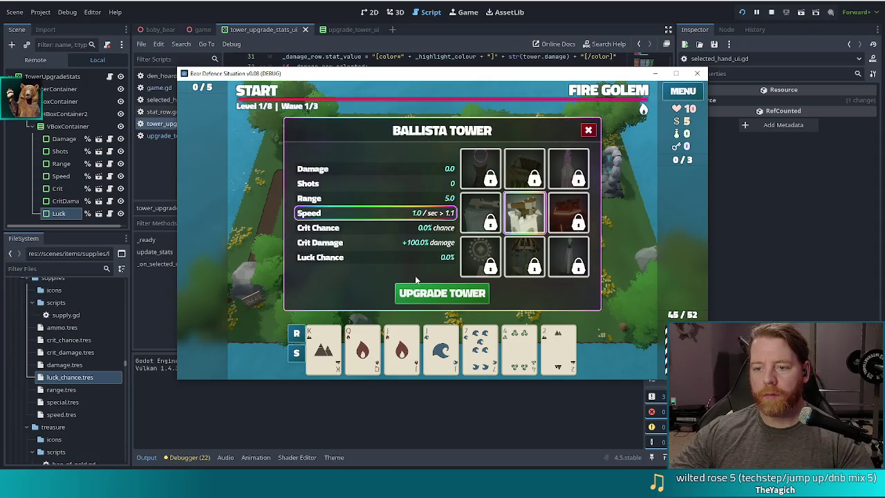
{"action": "key", "text": "F8"}
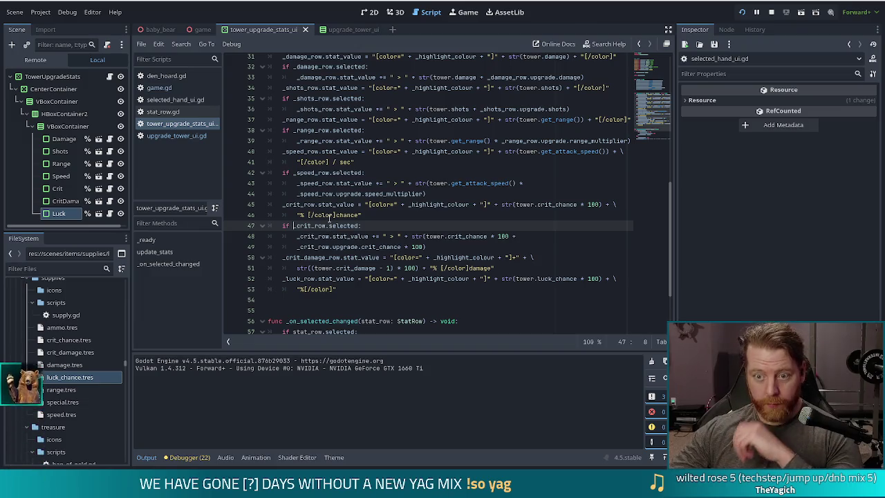
{"action": "key", "text": "F5"}
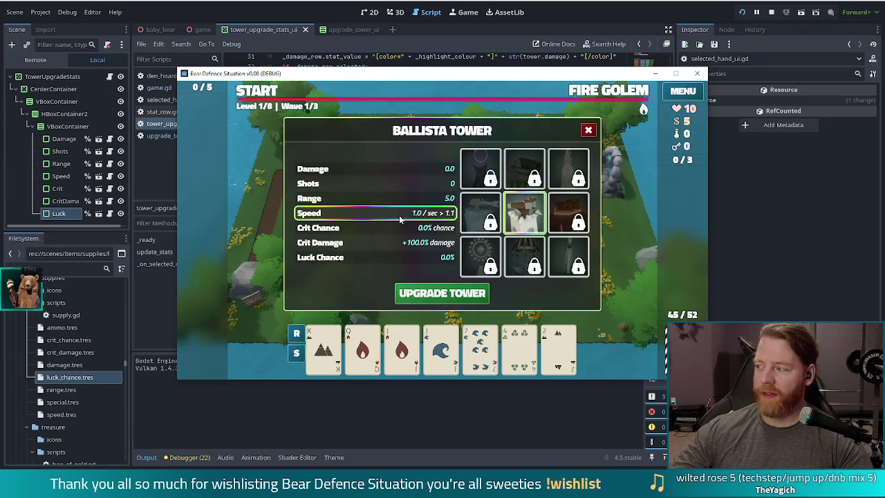
{"action": "key", "text": "F8"}
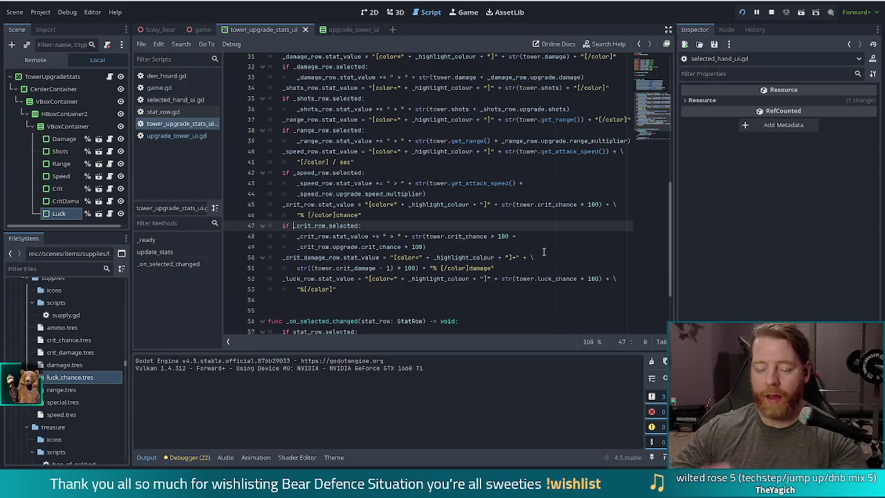
{"action": "left_click", "coordinate": [423, 193]}
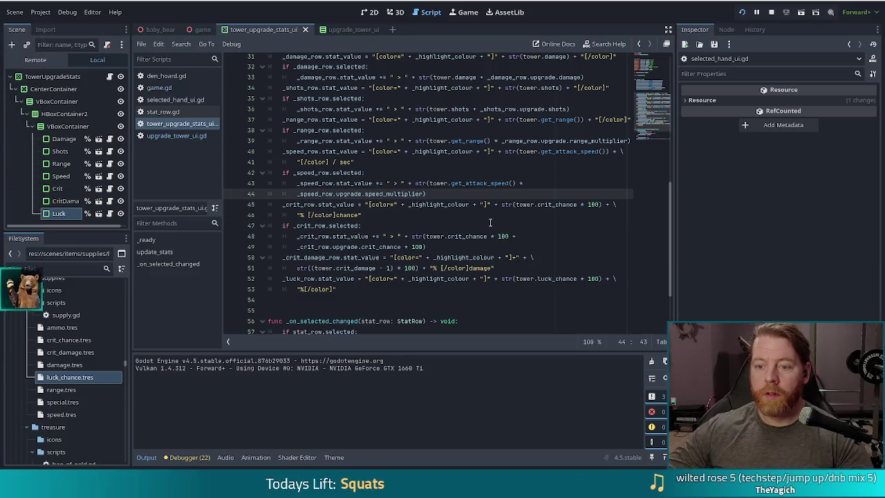
Append " / sec" to the speed preview and test-run the game
{"action": "type", "text": "+ 1\" /sec"}
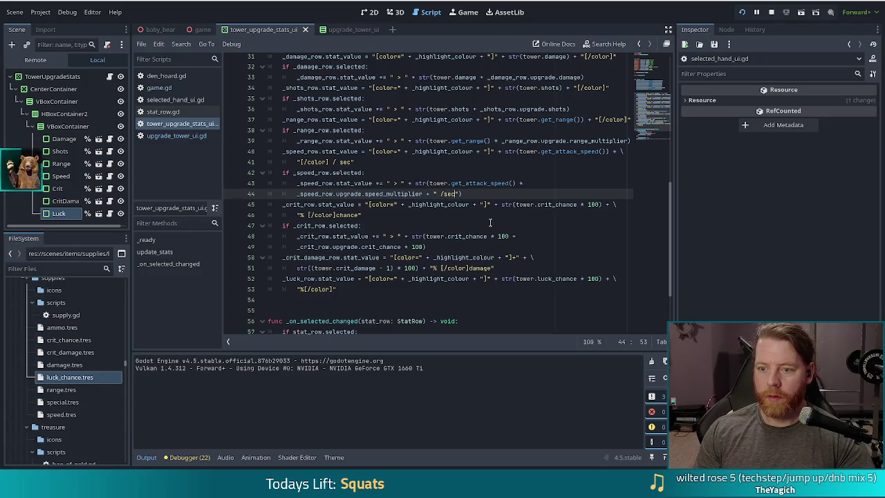
{"action": "key", "text": "alt+Tab"}
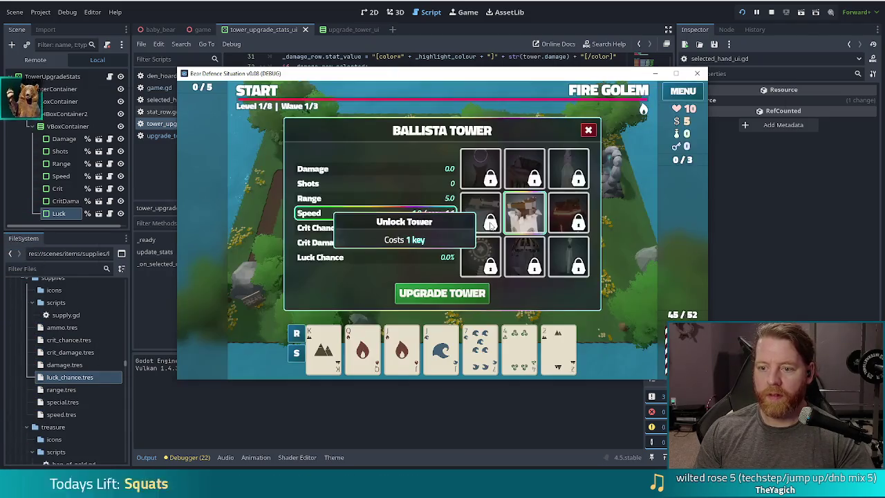
{"action": "key", "text": "alt+Tab"}
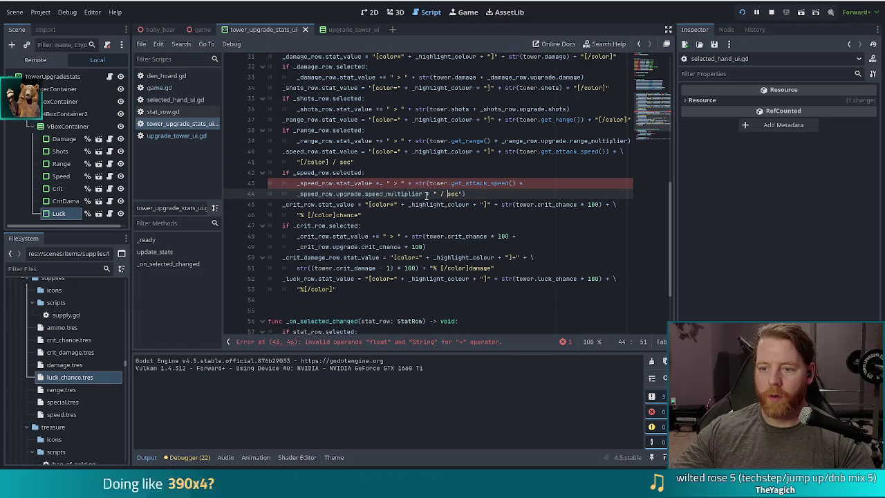
Add the closing parenthesis to the str() call, rerun, and check the Crit Chance row
{"action": "left_click_drag", "start_coordinate": [423, 193], "coordinate": [462, 194]}
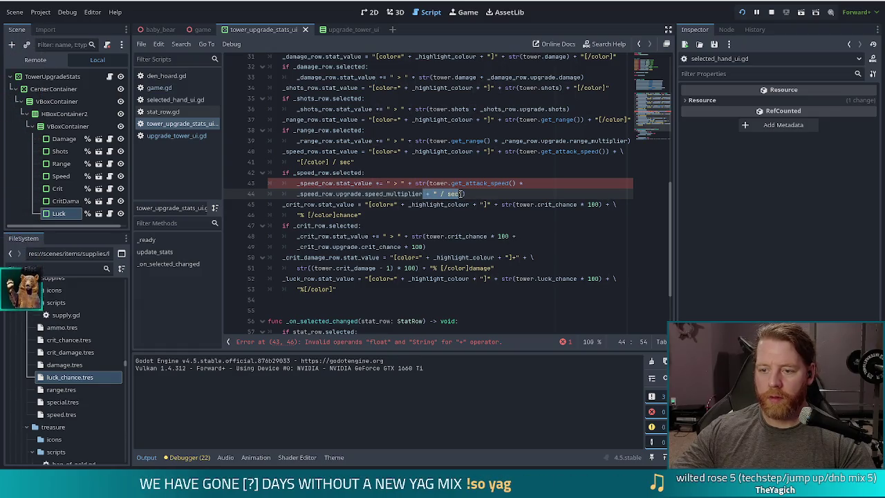
{"action": "type", "text": ")"}
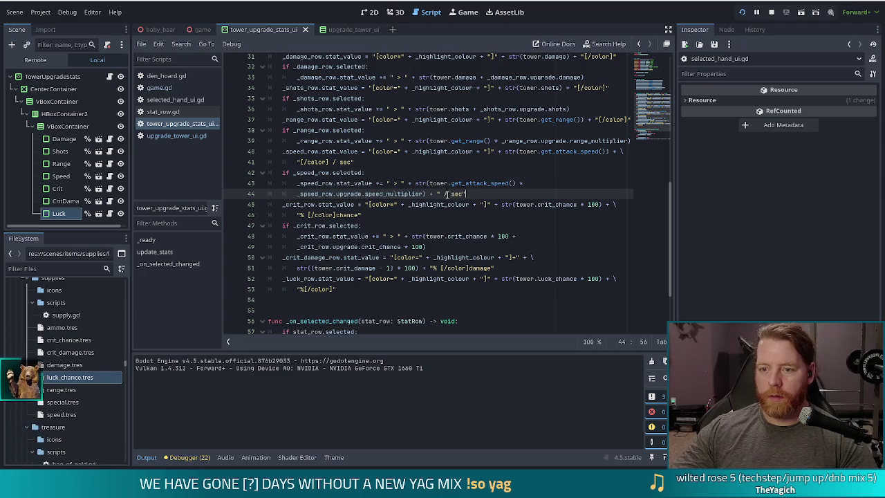
{"action": "key", "text": "F5"}
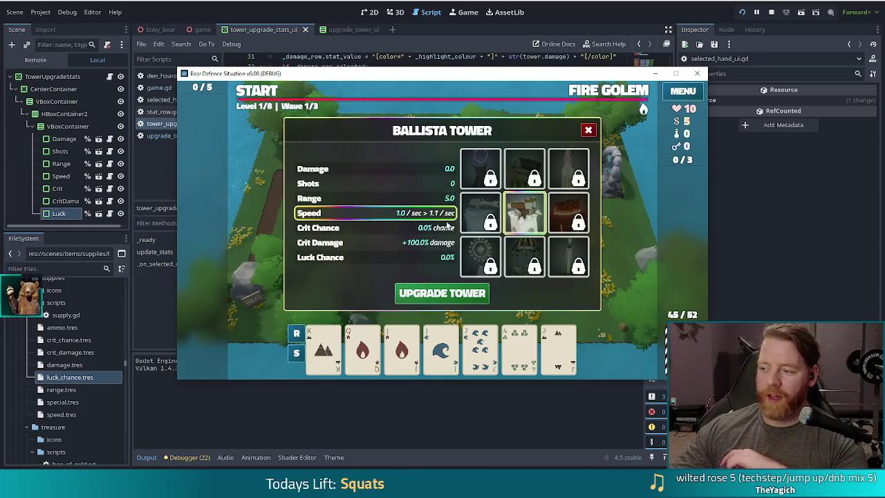
{"action": "left_click", "coordinate": [366, 230]}
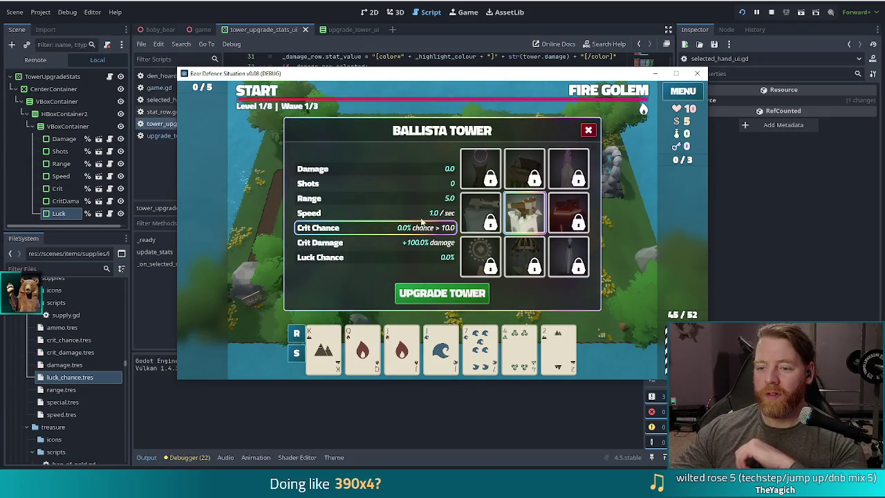
{"action": "left_click", "coordinate": [587, 15]}
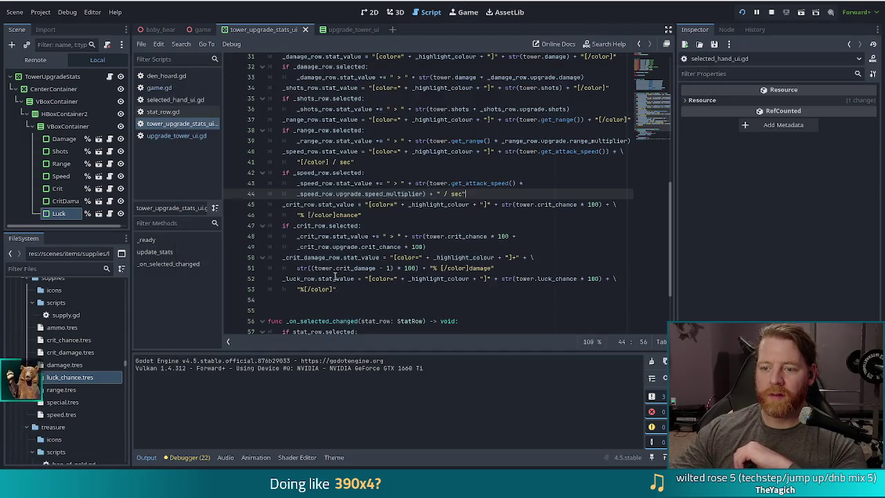
Append "% chance" to the crit preview, run the game, and check the Crit Chance row
{"action": "left_click", "coordinate": [399, 236]}
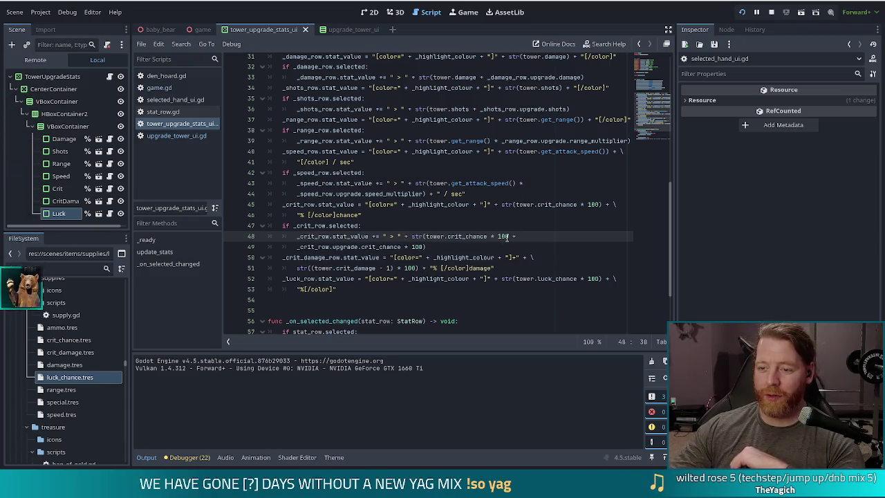
{"action": "left_click", "coordinate": [419, 247]}
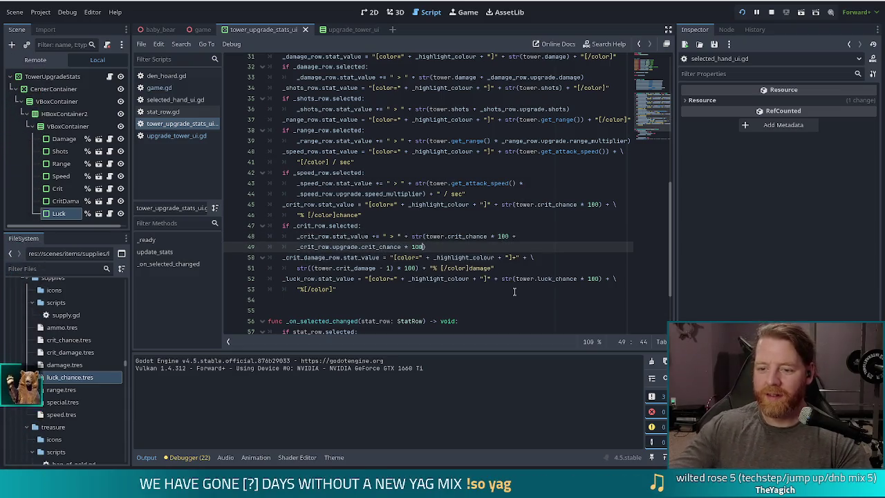
{"action": "type", "text": " + \"% cha"}
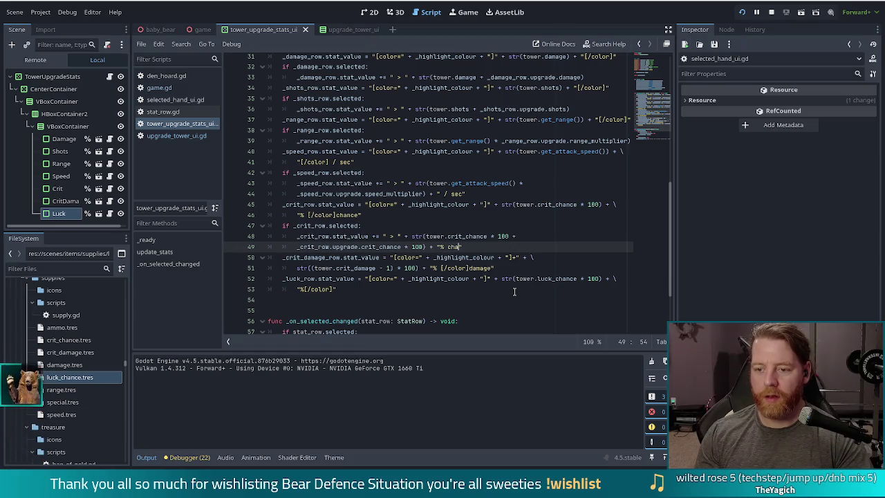
{"action": "key", "text": "F5"}
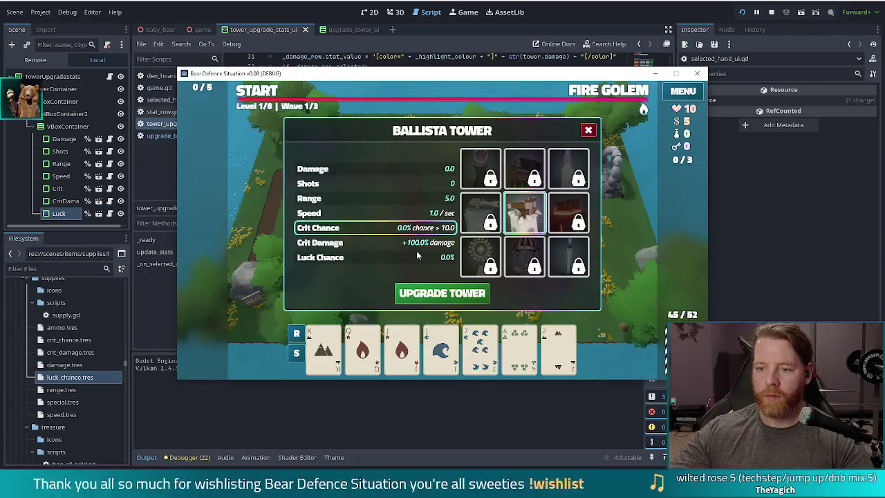
{"action": "left_click", "coordinate": [369, 227]}
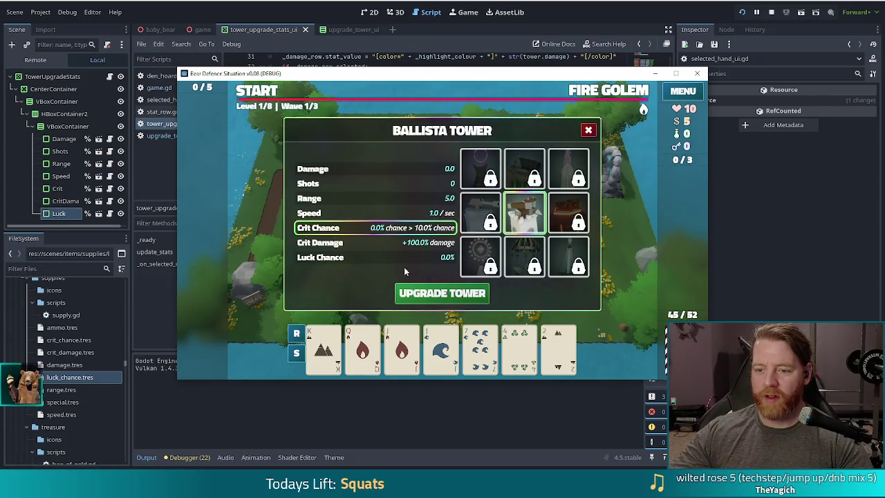
{"action": "key", "text": "F8"}
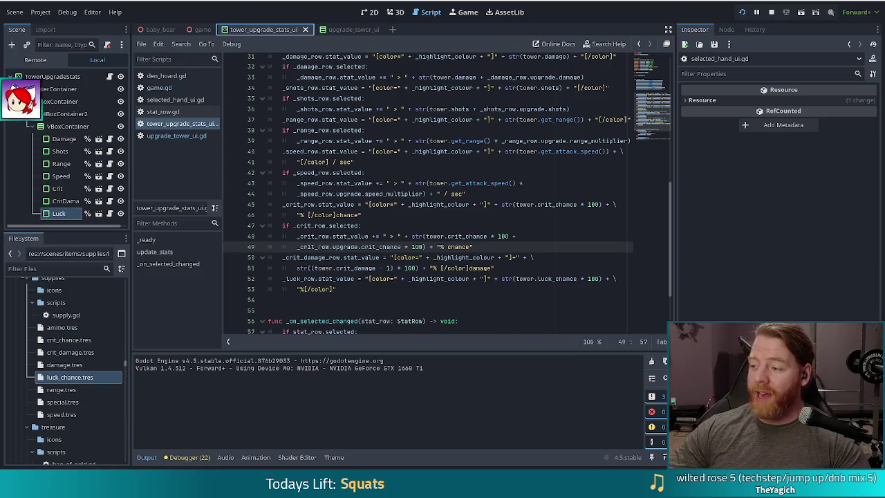
Switch to the browser showing the MR FARMBOY Steam store page
{"action": "key", "text": "alt+Tab"}
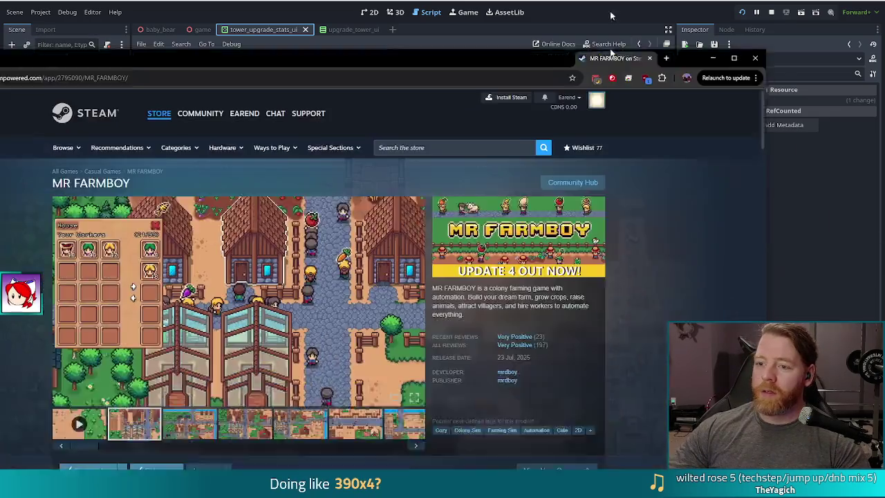
Watch the MR FARMBOY trailer full screen, then exit back to the store page
{"action": "left_click", "coordinate": [186, 366]}
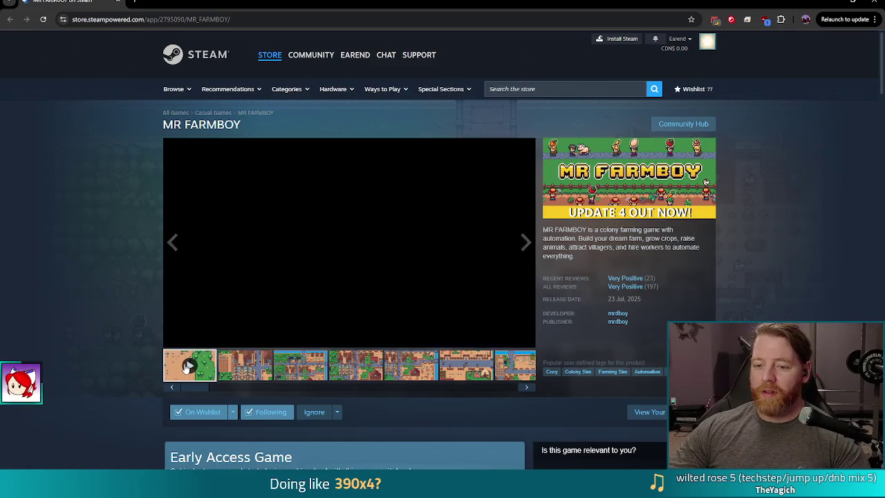
{"action": "left_click", "coordinate": [525, 339]}
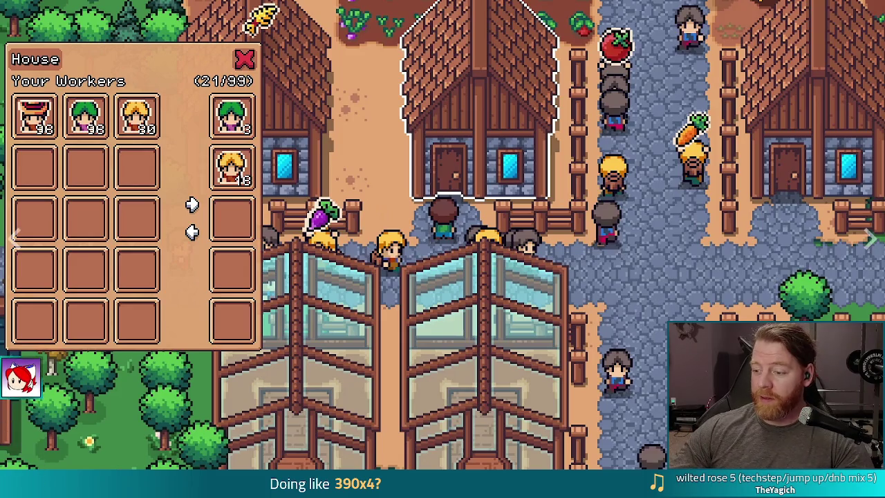
{"action": "key", "text": "Escape"}
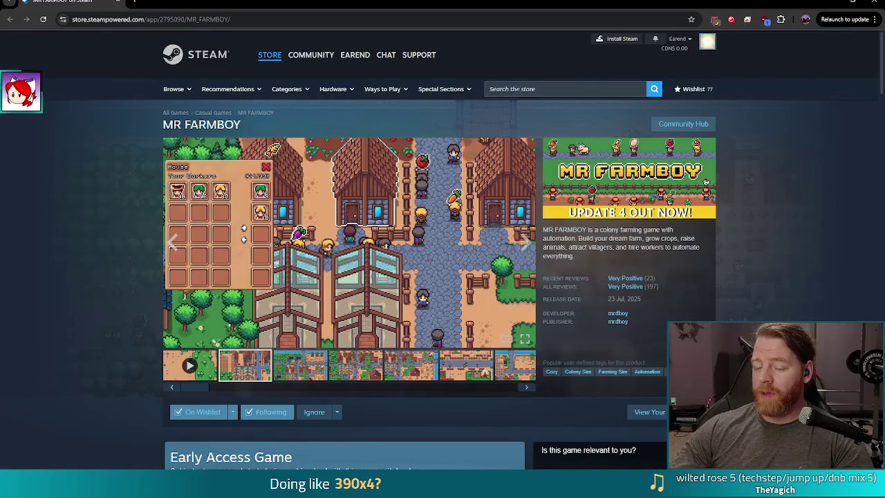
{"action": "scroll", "coordinate": [766, 304], "scroll_direction": "down", "scroll_amount": 5}
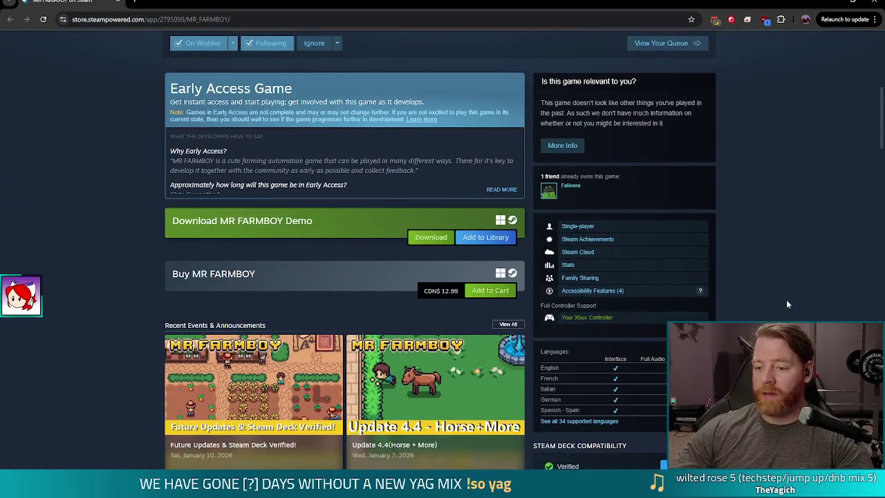
{"action": "scroll", "coordinate": [766, 299], "scroll_direction": "down", "scroll_amount": 2}
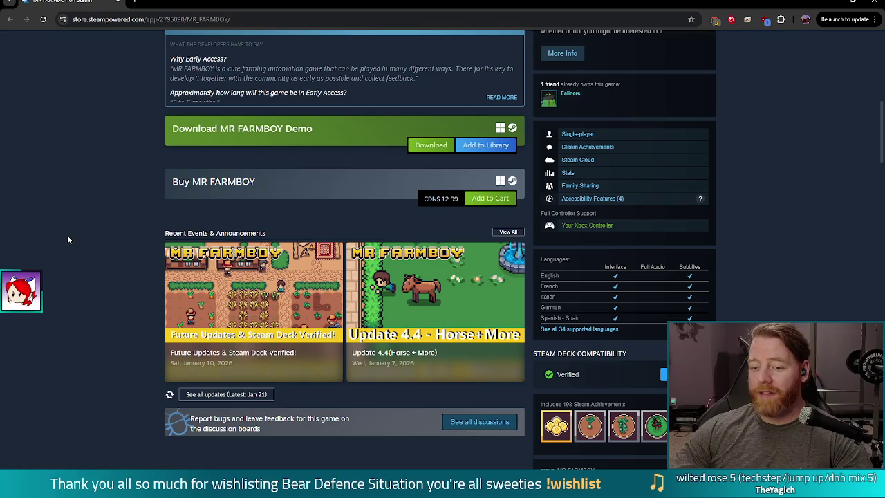
{"action": "scroll", "coordinate": [67, 239], "scroll_direction": "down", "scroll_amount": 2}
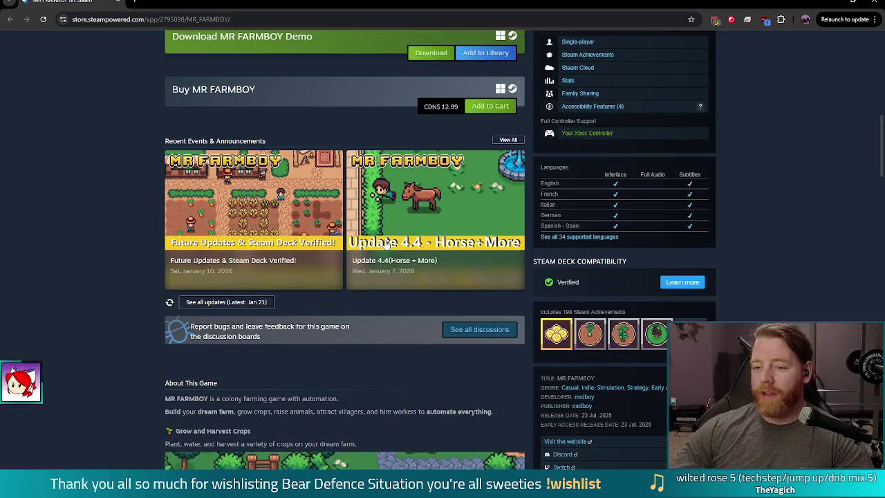
{"action": "left_click", "coordinate": [428, 197]}
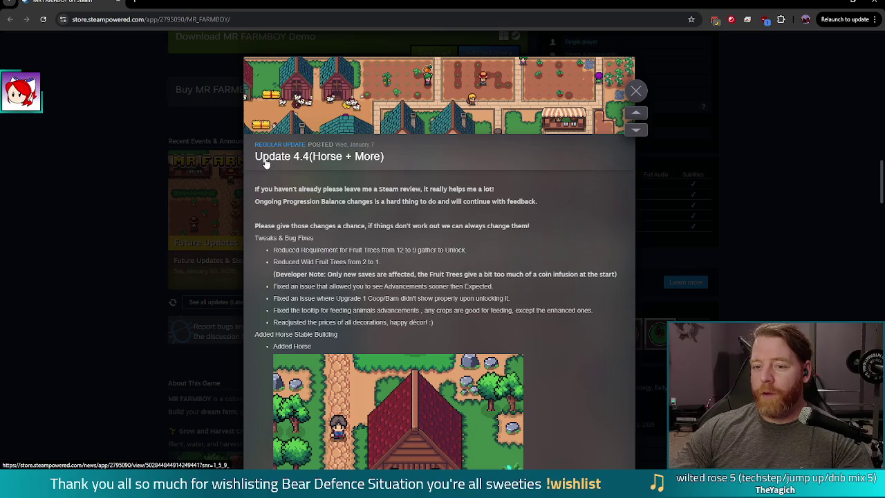
{"action": "left_click", "coordinate": [100, 330]}
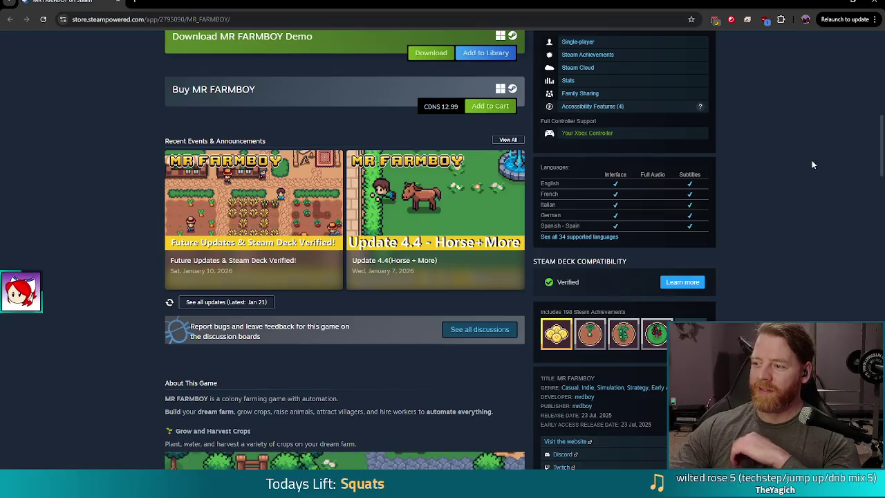
Play the Bear Defence Situation trailer full screen on its Steam page
{"action": "key", "text": "alt+Tab"}
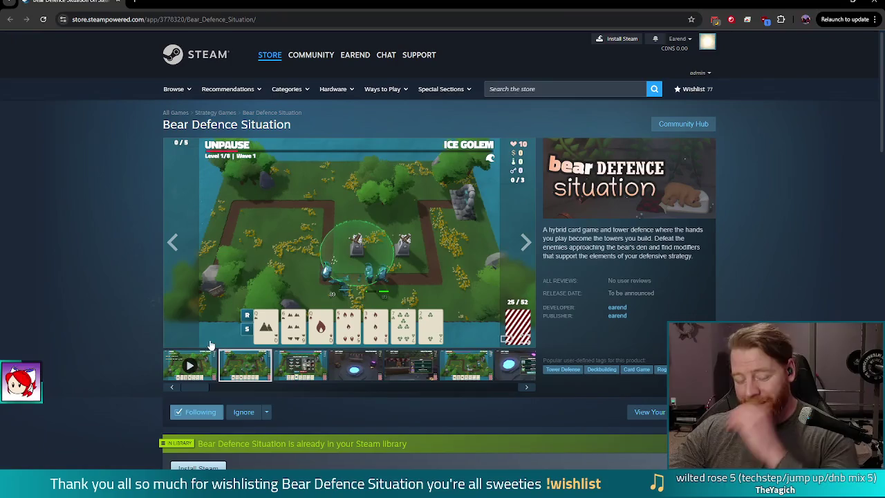
{"action": "left_click", "coordinate": [190, 367]}
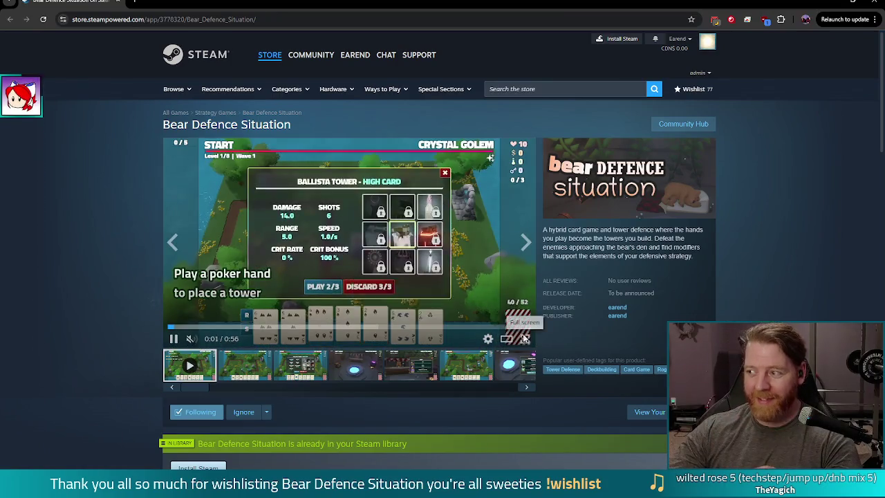
{"action": "left_click", "coordinate": [525, 338]}
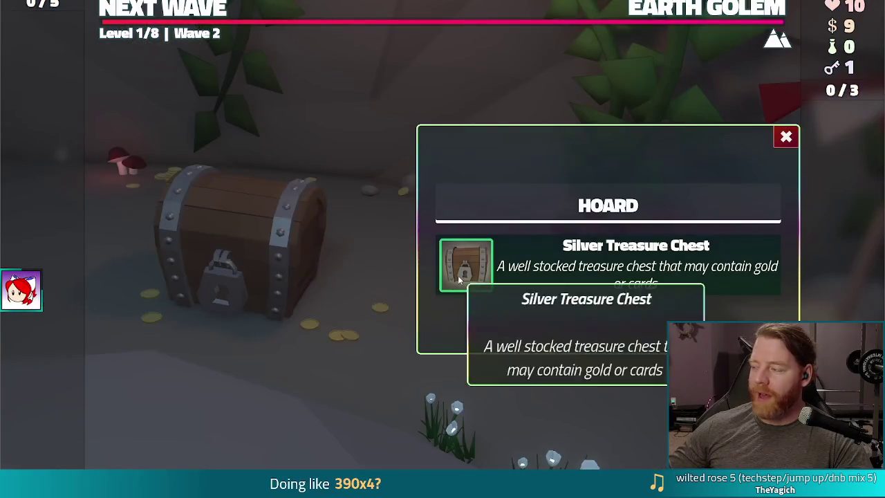
Browse the store page media, close the browser, and return to the speed preview line
{"action": "left_click", "coordinate": [457, 275]}
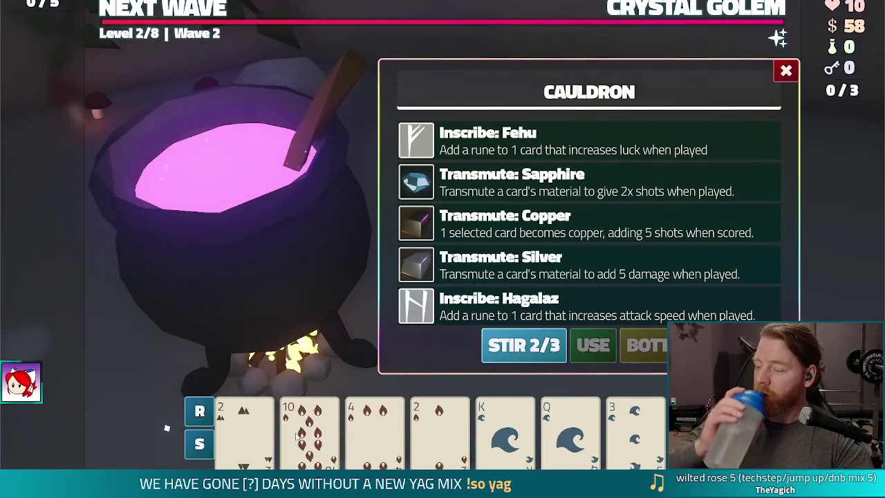
{"action": "left_click", "coordinate": [309, 428]}
{"action": "left_click", "coordinate": [511, 181]}
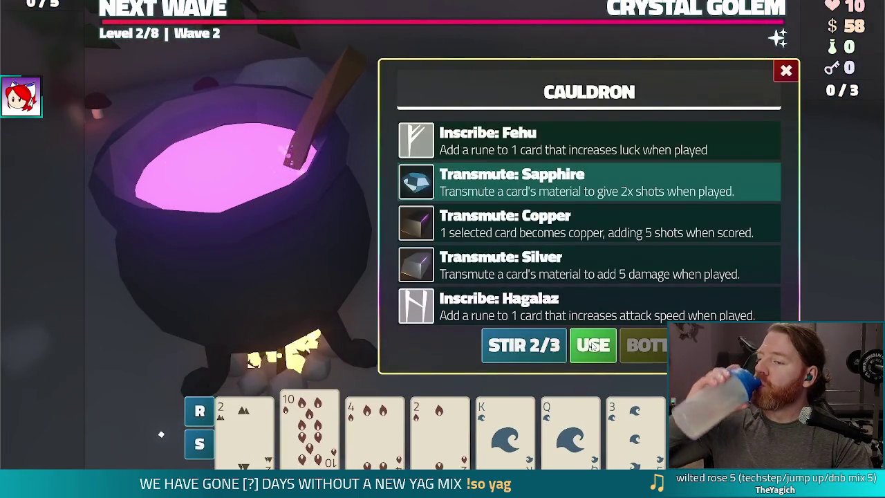
{"action": "left_click", "coordinate": [593, 346]}
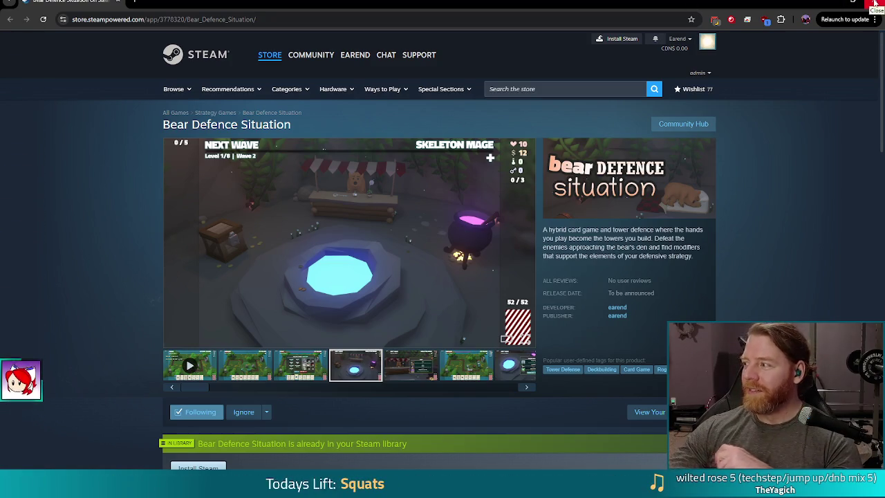
{"action": "left_click", "coordinate": [875, 3]}
{"action": "left_click", "coordinate": [437, 195]}
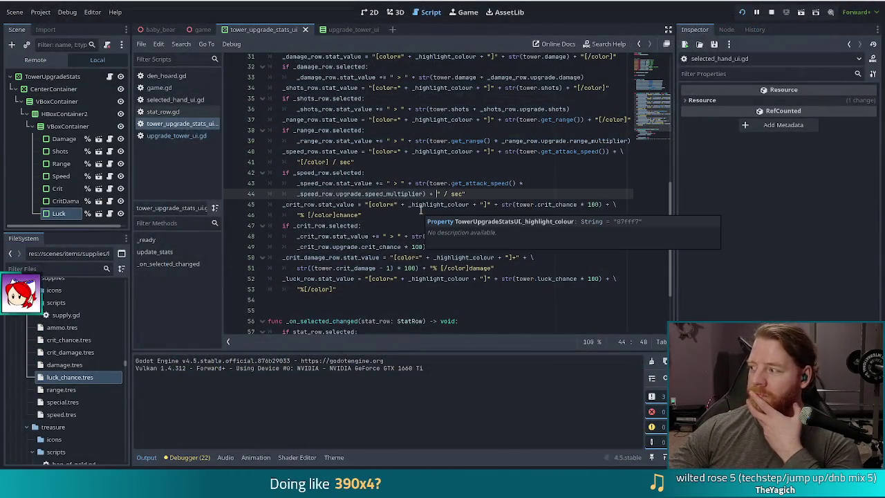
Check that the running game's Crit Chance row previews '0.0% chance > 10.0% chance'
{"action": "left_click", "coordinate": [423, 194]}
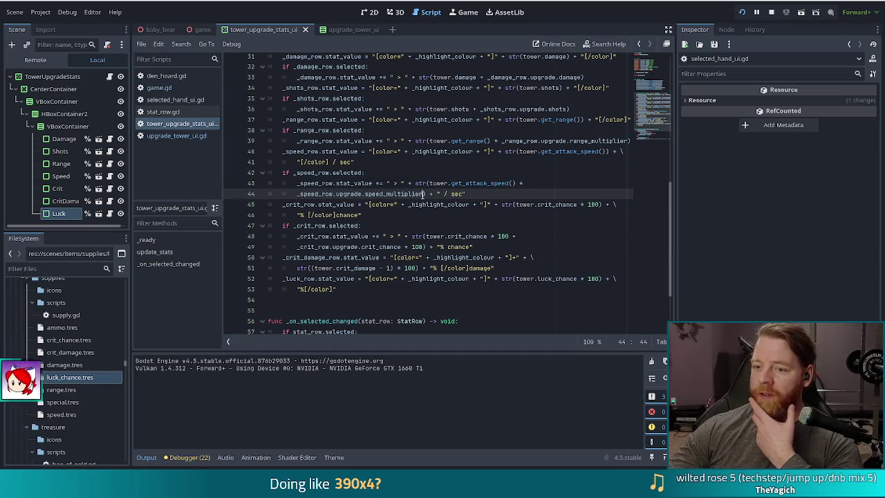
{"action": "key", "text": "alt+Tab"}
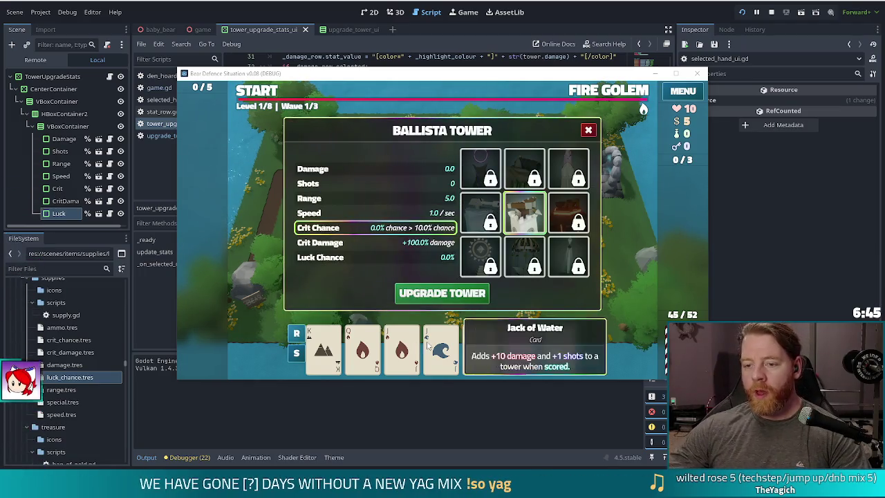
Stop the game and add an outdented 'if _crit_damage_row.selected' line below the crit damage row code
{"action": "left_click", "coordinate": [772, 16]}
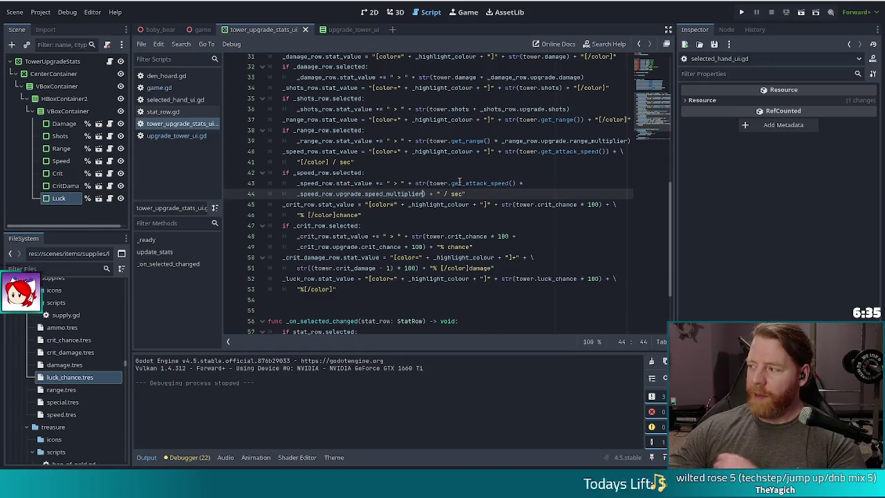
{"action": "left_click", "coordinate": [363, 226]}
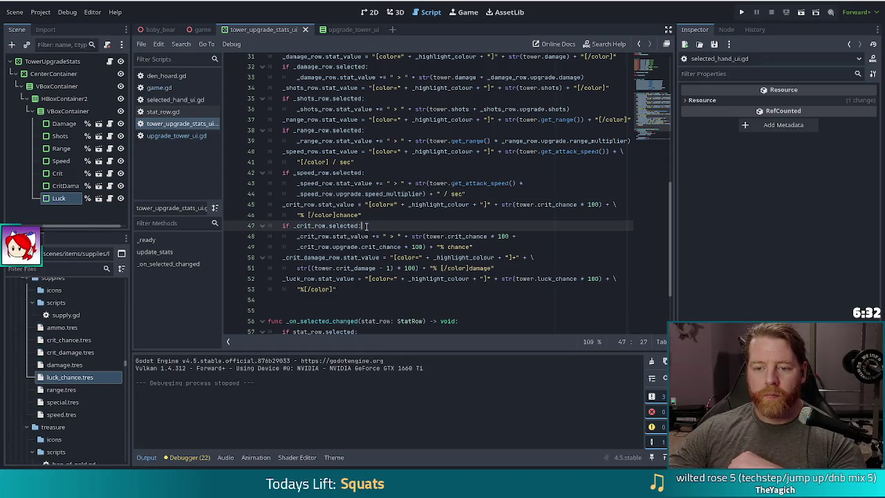
{"action": "left_click", "coordinate": [515, 267]}
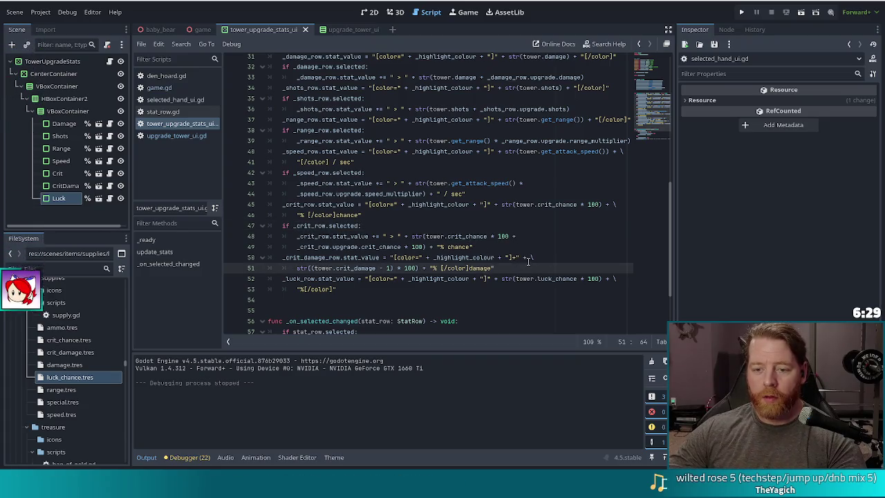
{"action": "key", "text": "Return"}
{"action": "key", "text": "BackSpace"}
{"action": "type", "text": "if _crit_damage_row.s"}
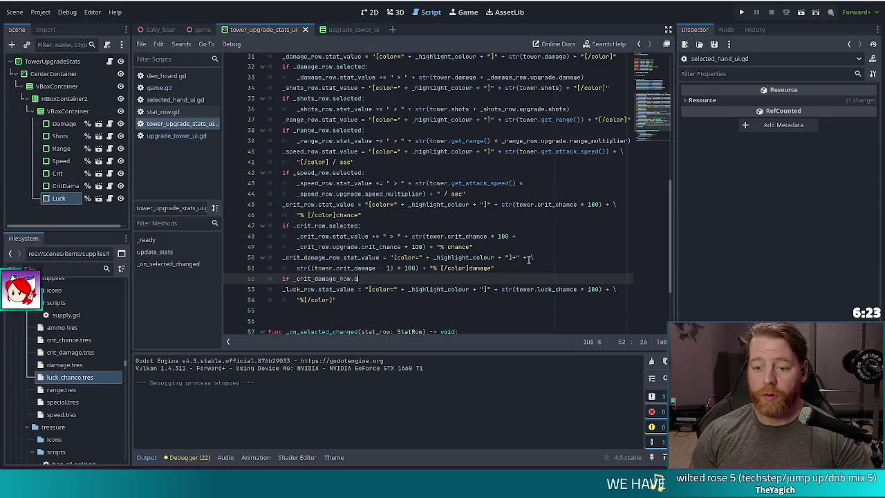
{"action": "type", "text": "elected"}
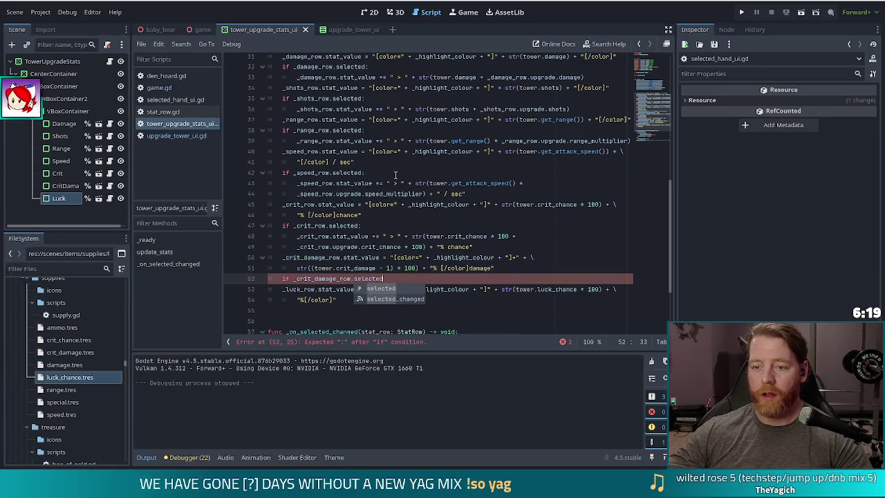
{"action": "scroll", "coordinate": [408, 158], "scroll_direction": "down", "scroll_amount": 3}
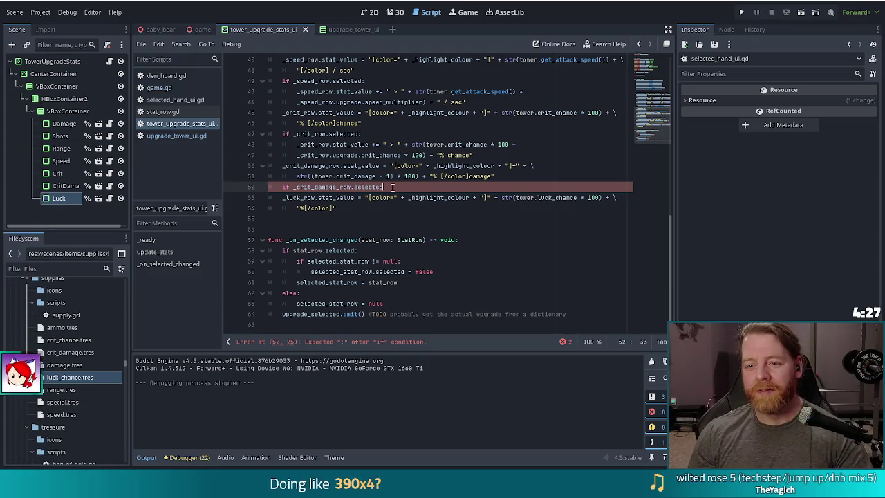
Close the crit damage check with a colon and start its body line
{"action": "type", "text": ":"}
{"action": "key", "text": "Return"}
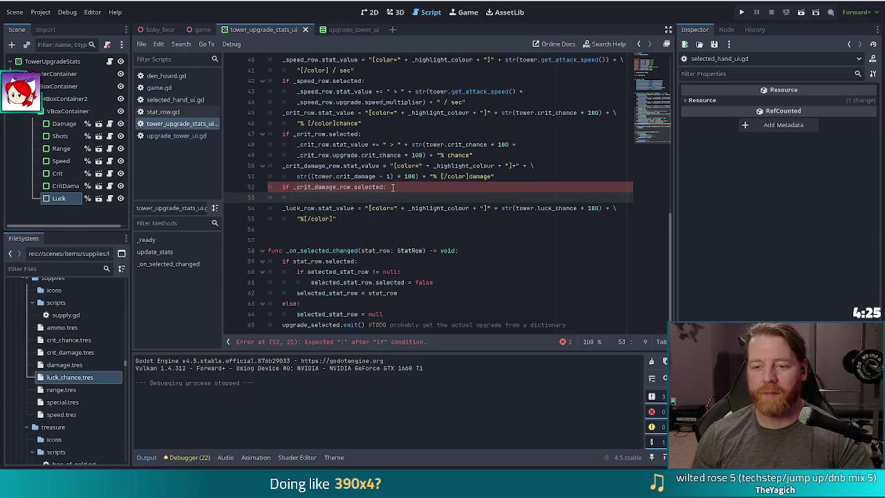
{"action": "type", "text": "+ \" / sec\""}
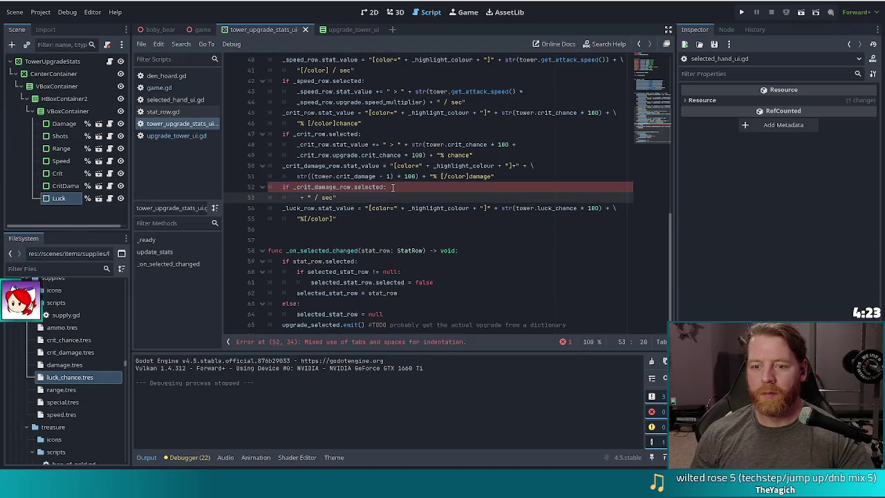
{"action": "key", "text": "BackSpace"}
{"action": "key", "text": "BackSpace"}
{"action": "key", "text": "BackSpace"}
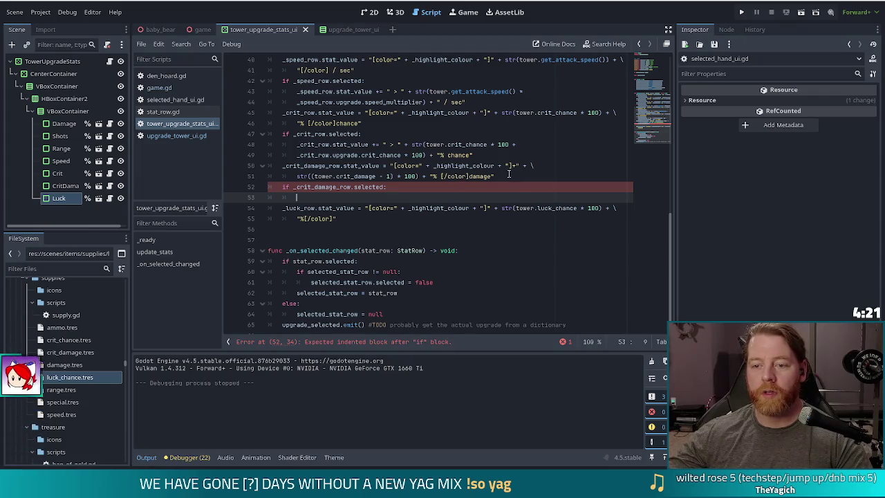
Paste the two _crit_row preview lines into the crit damage check
{"action": "left_click", "coordinate": [517, 176]}
{"action": "left_click", "coordinate": [472, 155], "text": "shift"}
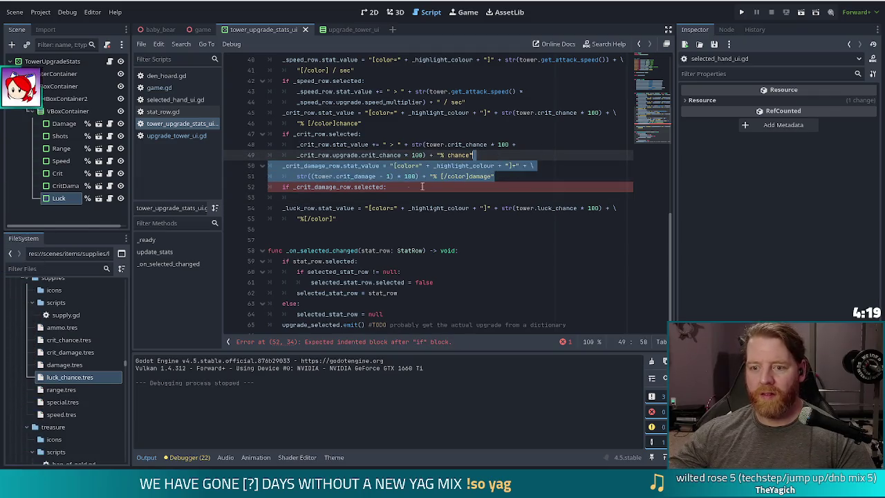
{"action": "left_click", "coordinate": [496, 155]}
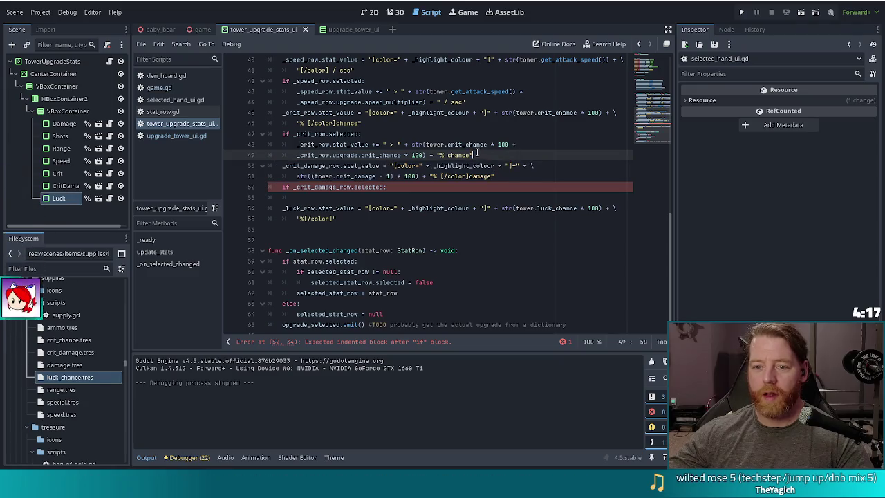
{"action": "left_click_drag", "start_coordinate": [496, 154], "coordinate": [524, 141]}
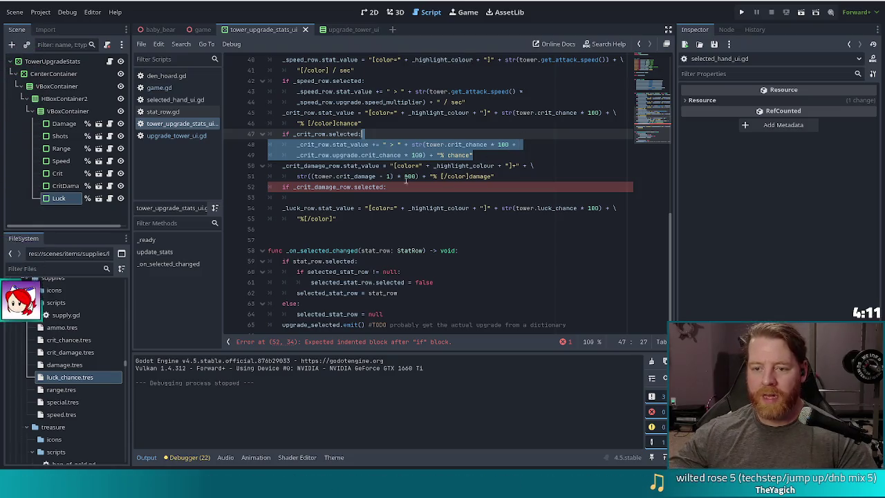
{"action": "left_click", "coordinate": [402, 187]}
{"action": "key", "text": "Return"}
{"action": "type", "text": "_crit_row.stat_value += \" > \" + str(tower.crit_chance * 100 + \t\t_crit_row.upgrade.crit_chance * 100) + \"% chance\""}
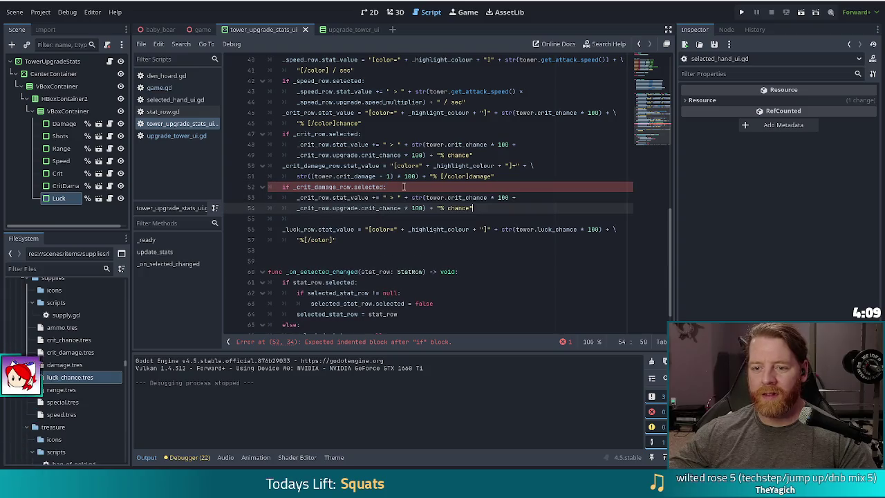
{"action": "key", "text": "Delete"}
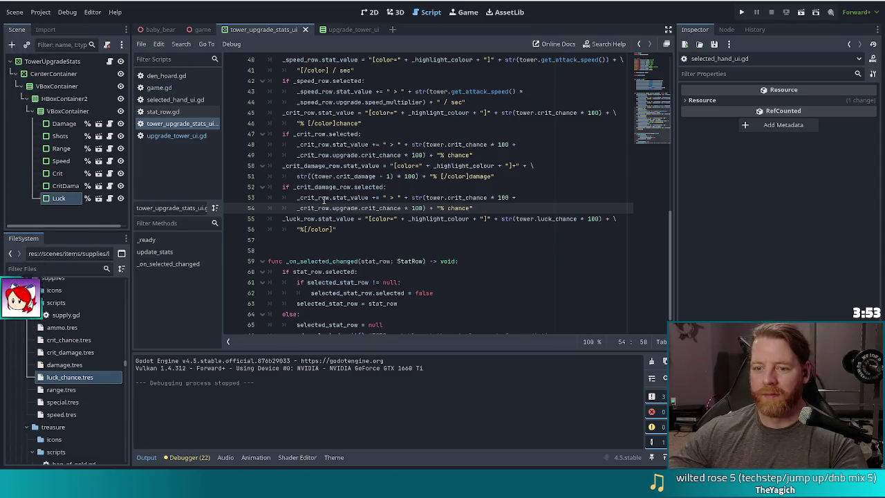
Rename _crit_row to _crit_damage_row on lines 53 and 54
{"action": "double_click", "coordinate": [315, 197]}
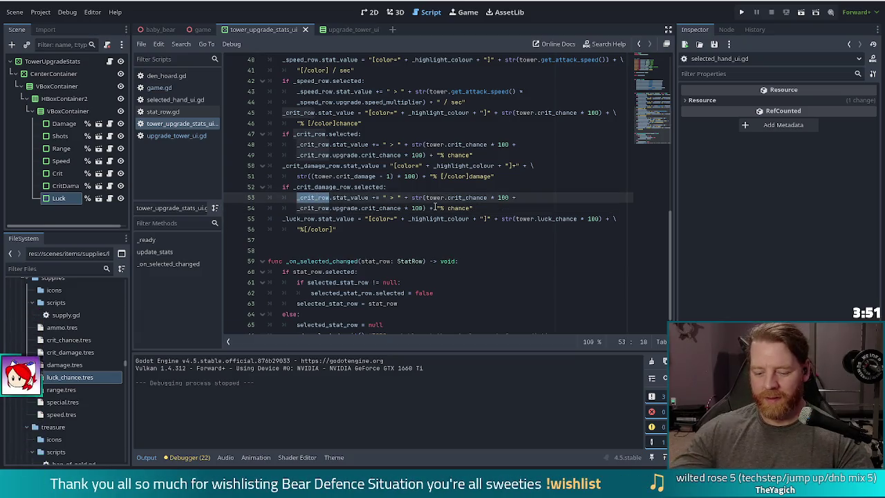
{"action": "type", "text": "crit_da"}
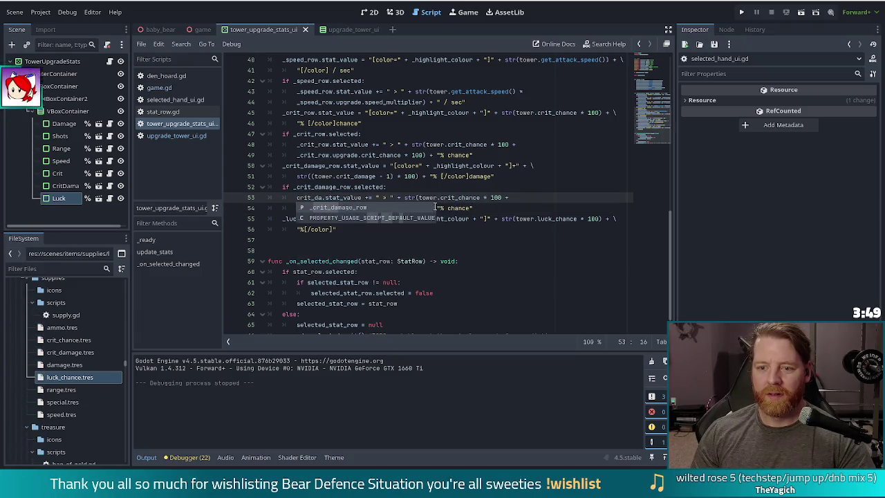
{"action": "key", "text": "Return"}
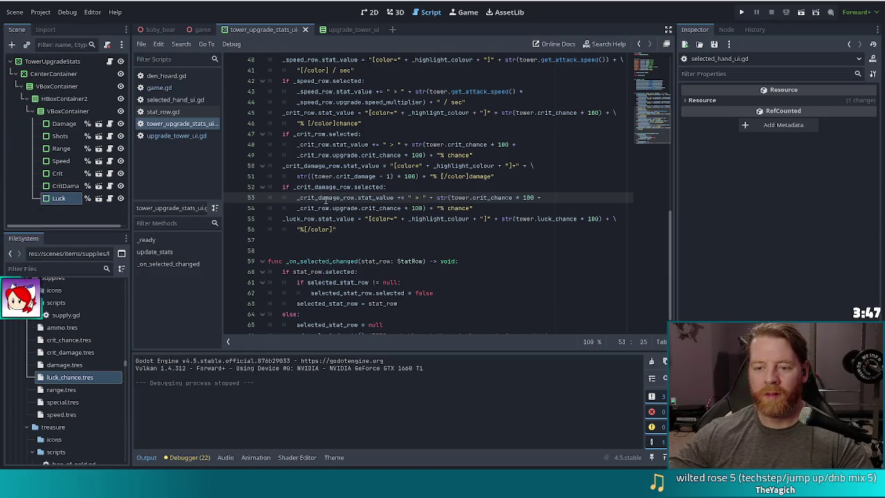
{"action": "double_click", "coordinate": [313, 208]}
{"action": "type", "text": "_crit_damage_row"}
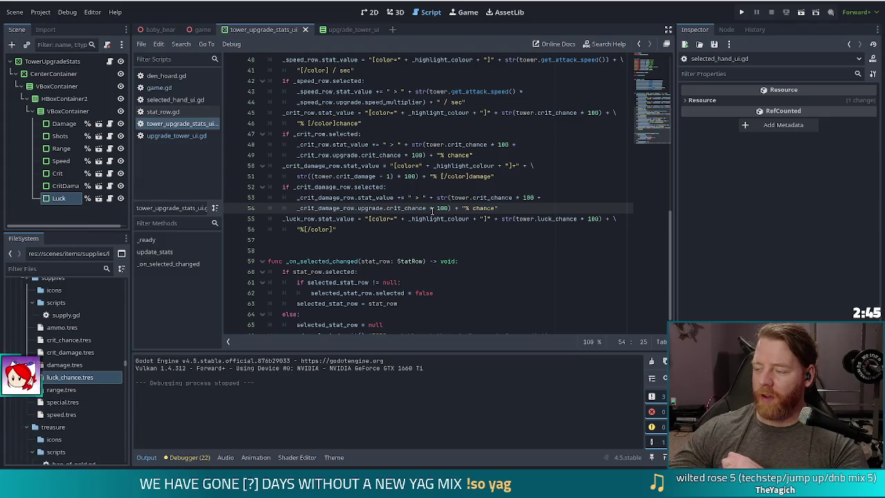
{"action": "mouse_move", "coordinate": [428, 220]}
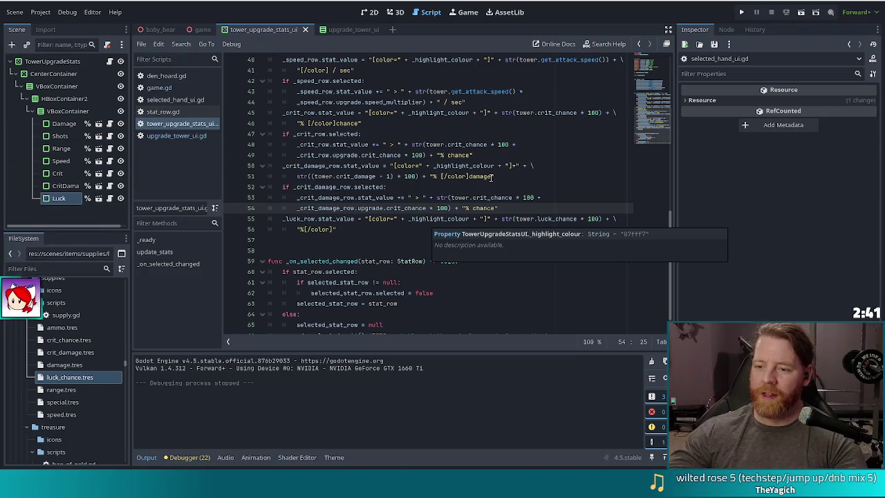
{"action": "left_click", "coordinate": [513, 197]}
{"action": "left_click", "coordinate": [504, 208]}
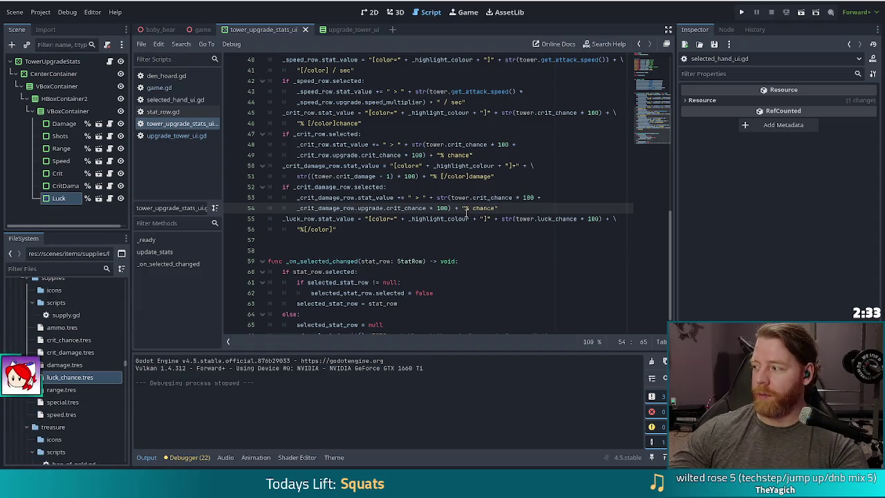
{"action": "mouse_move", "coordinate": [463, 218]}
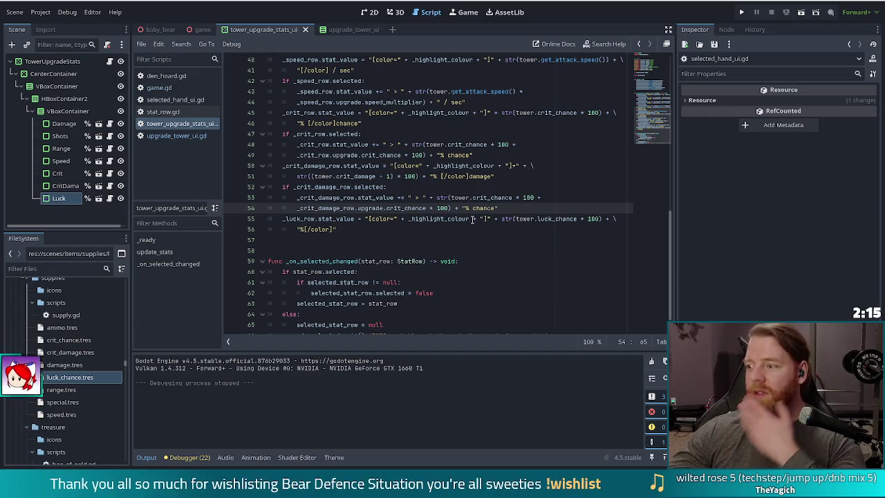
{"action": "double_click", "coordinate": [490, 208]}
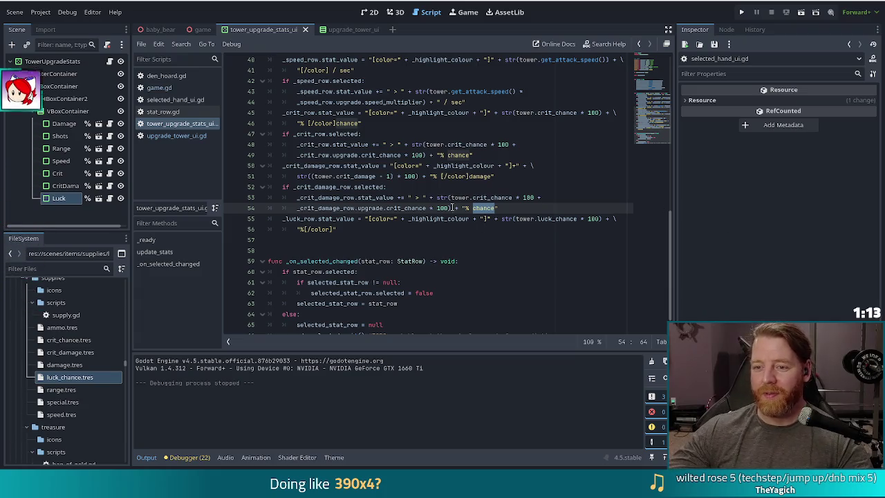
{"action": "left_click", "coordinate": [408, 208]}
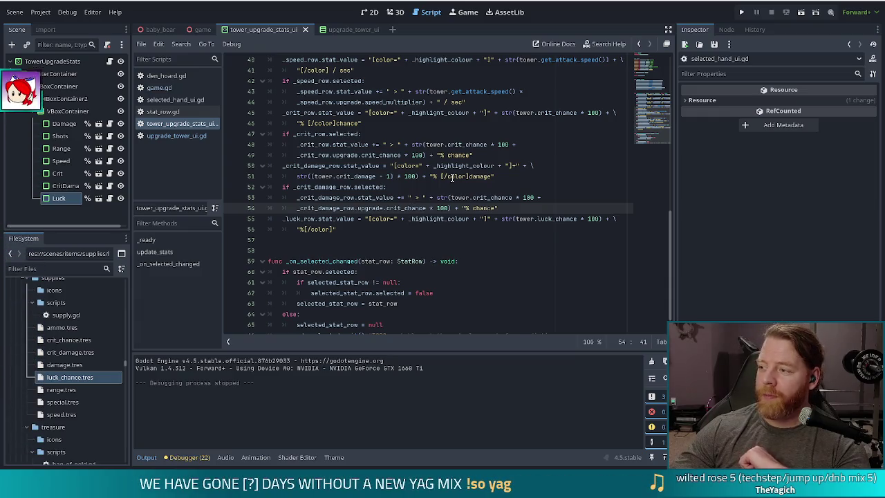
{"action": "mouse_move", "coordinate": [440, 197]}
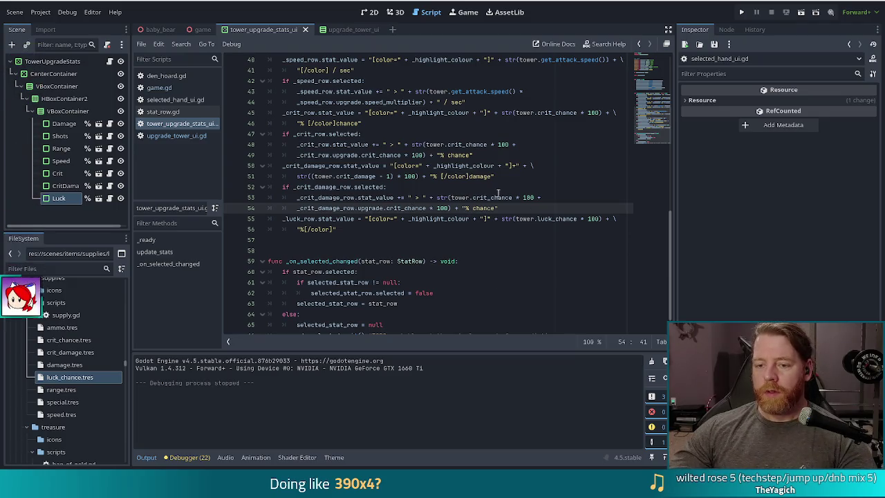
{"action": "left_click", "coordinate": [553, 198]}
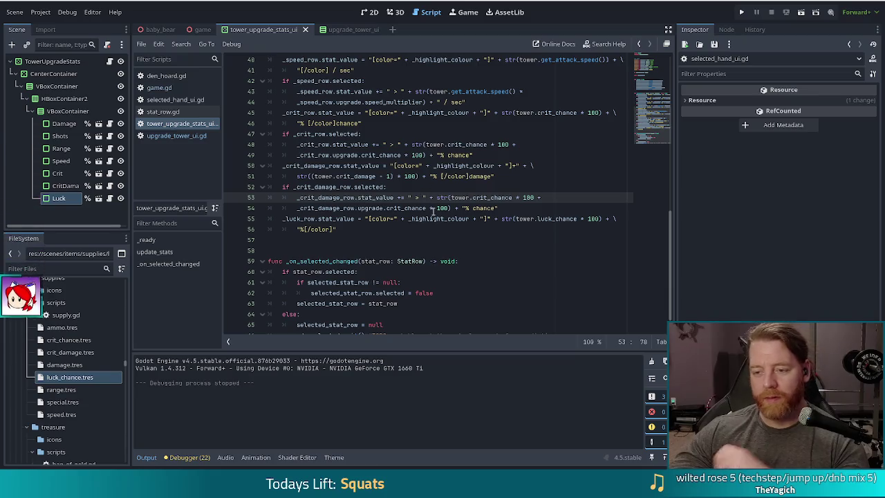
{"action": "left_click", "coordinate": [488, 198]}
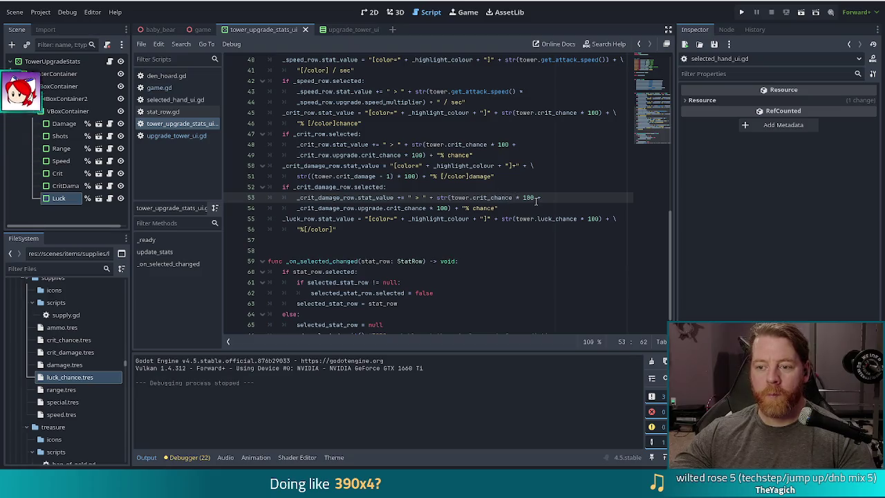
Change line 53 to compute from tower.crit_damage minus 1
{"action": "key", "text": "Right"}
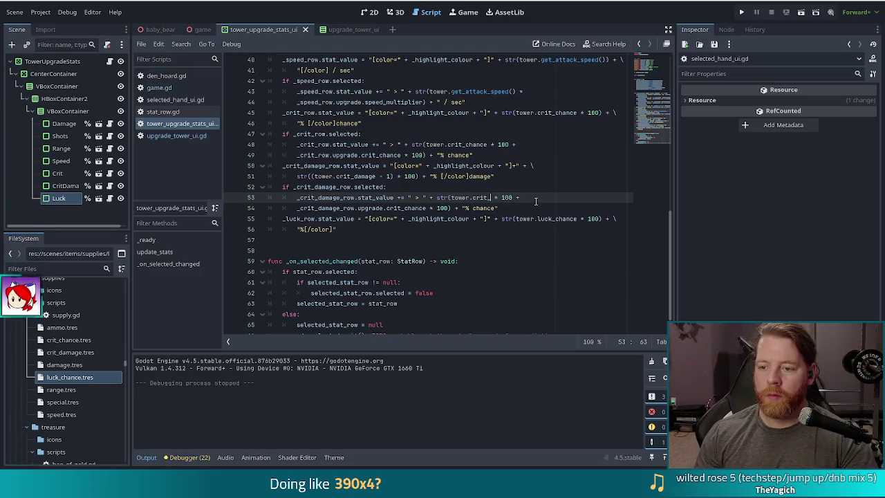
{"action": "type", "text": "cr"}
{"action": "key", "text": "Down"}
{"action": "key", "text": "Return"}
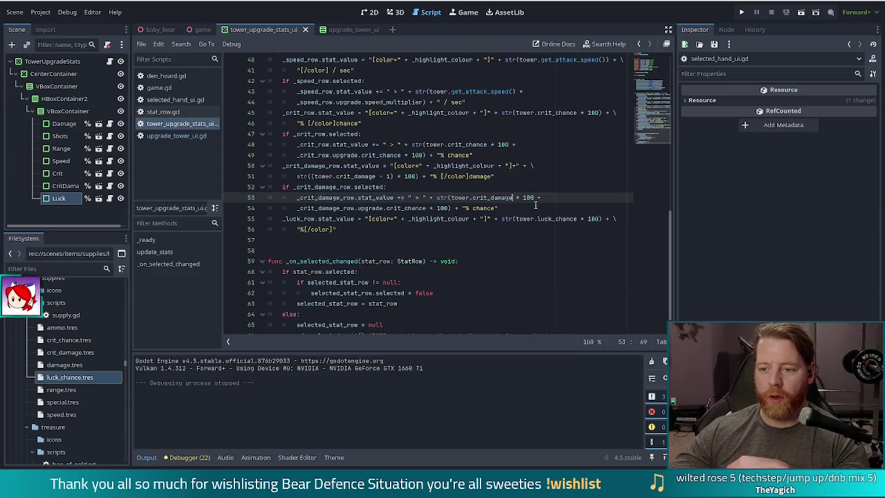
{"action": "type", "text": "- 1"}
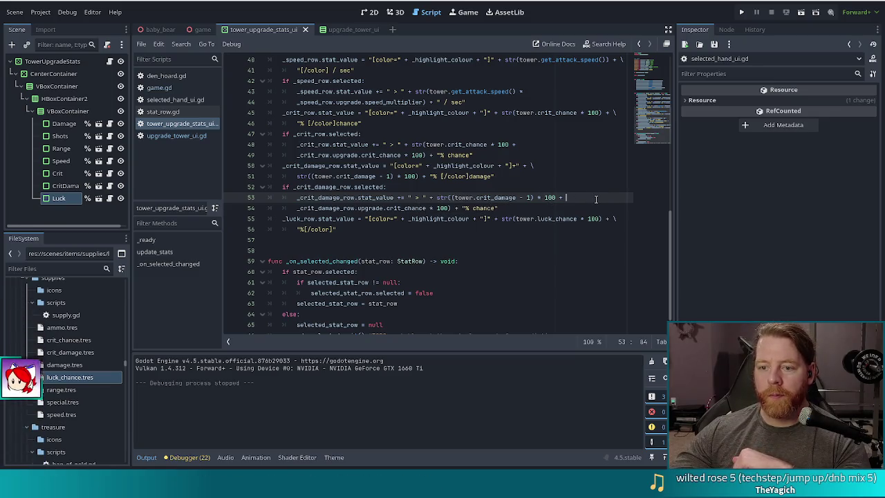
Use upgrade.crit_damage with a '% damage' suffix on line 54 and run the project
{"action": "left_click", "coordinate": [337, 207]}
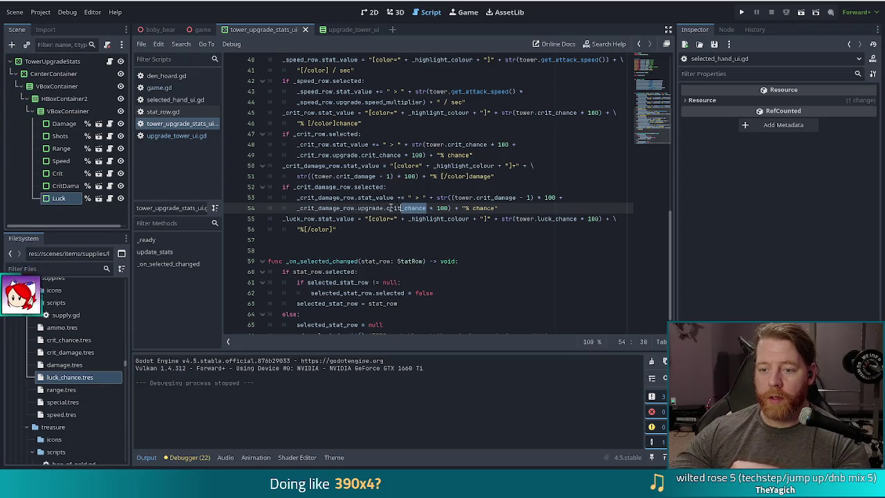
{"action": "type", "text": "crit_damage"}
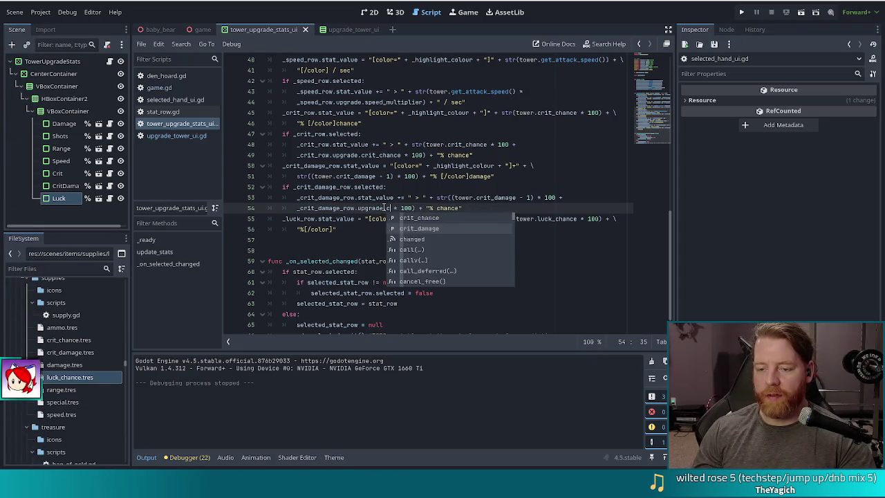
{"action": "key", "text": "Return"}
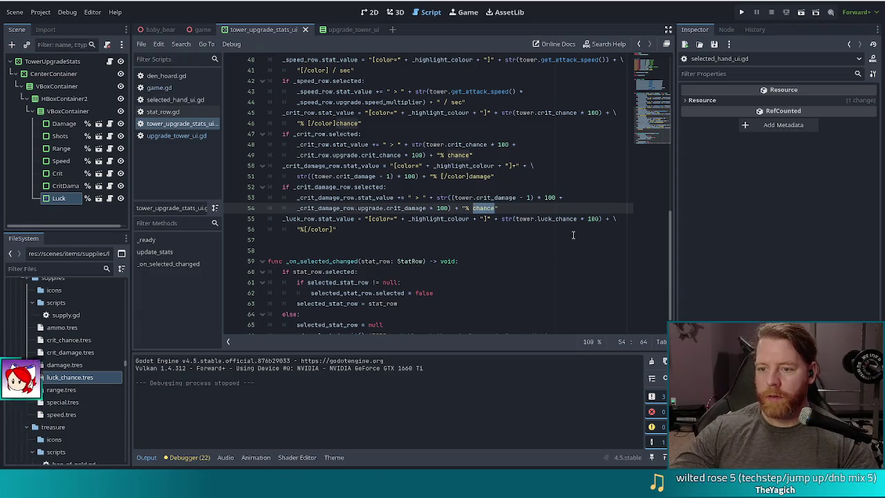
{"action": "key", "text": "BackSpace"}
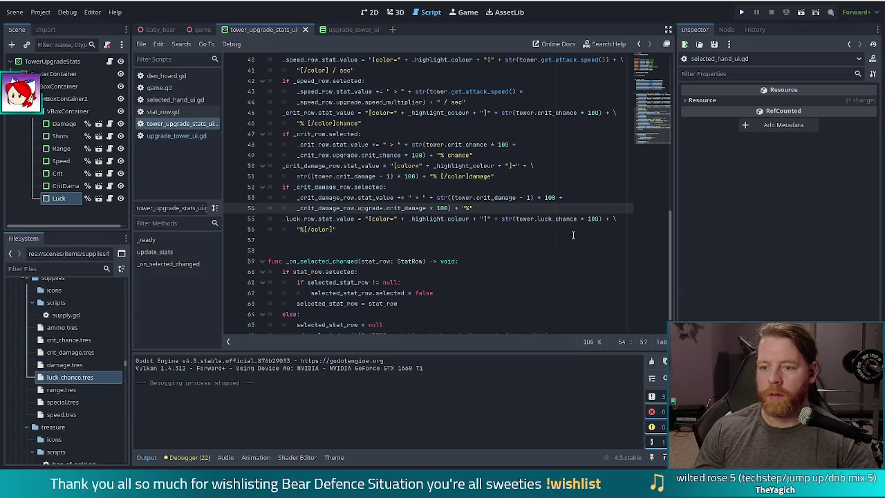
{"action": "type", "text": "damage"}
{"action": "key", "text": "Escape"}
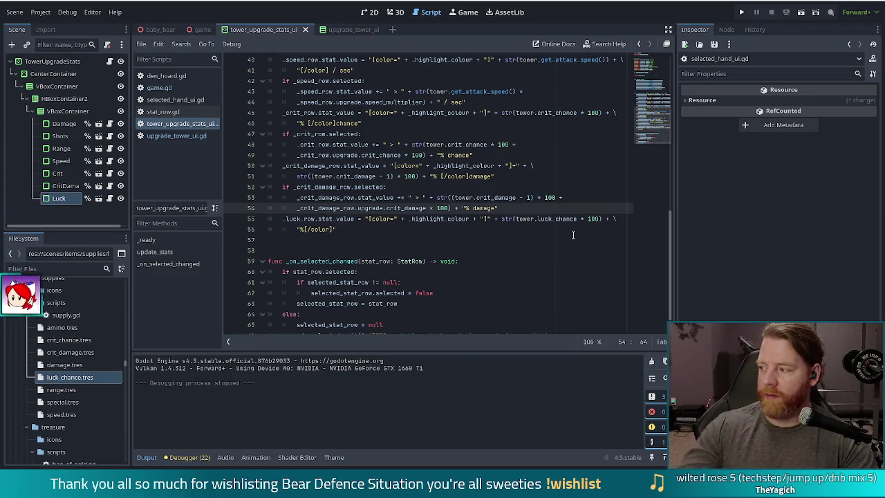
{"action": "left_click", "coordinate": [742, 13]}
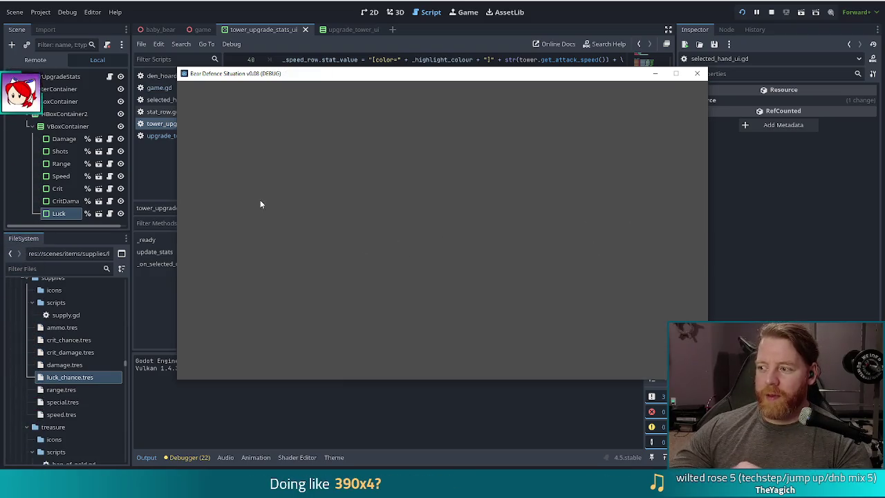
Preview the Crit Damage row in a new game, then delete the repeated ' damage' after '%' on line 54
{"action": "left_click", "coordinate": [296, 247]}
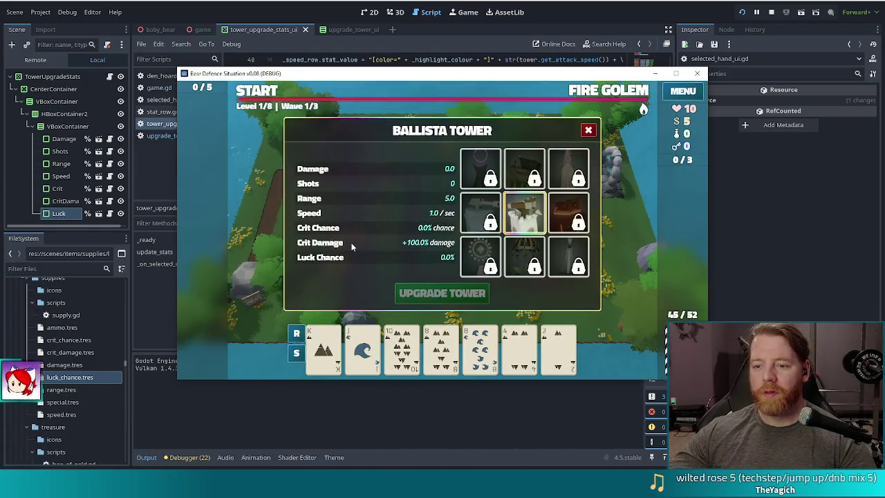
{"action": "left_click", "coordinate": [344, 241]}
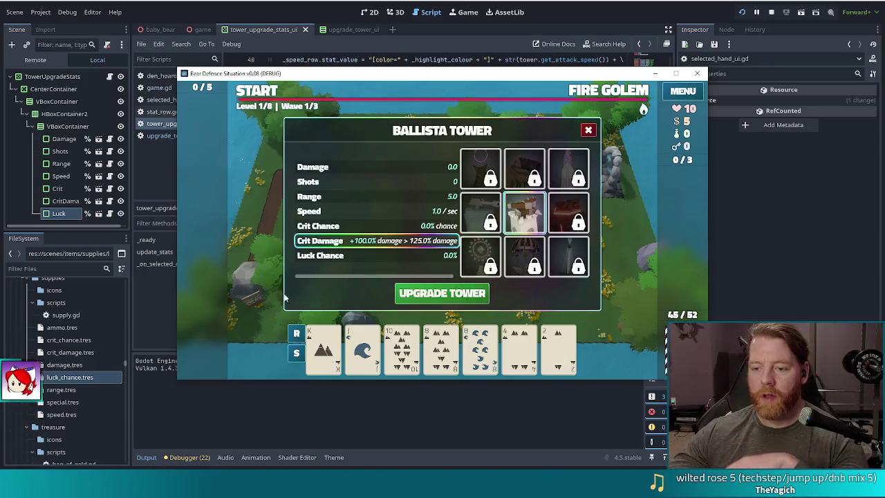
{"action": "left_click_drag", "start_coordinate": [417, 277], "coordinate": [450, 284]}
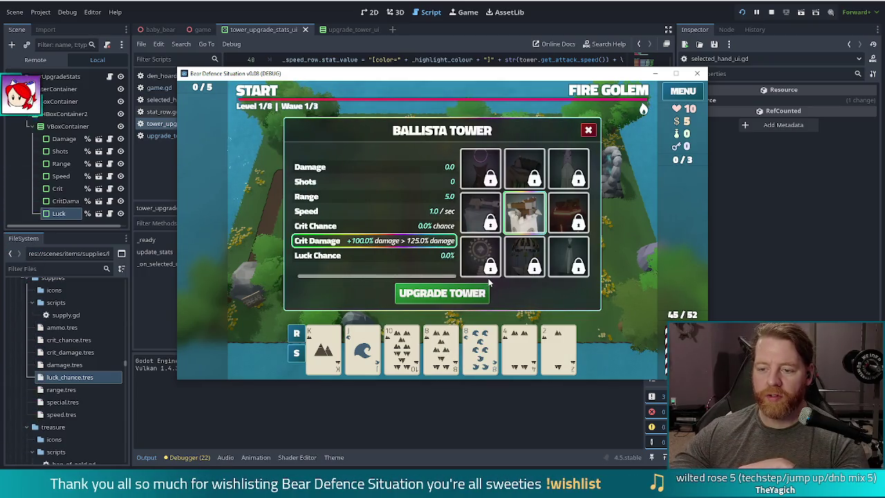
{"action": "left_click", "coordinate": [536, 3]}
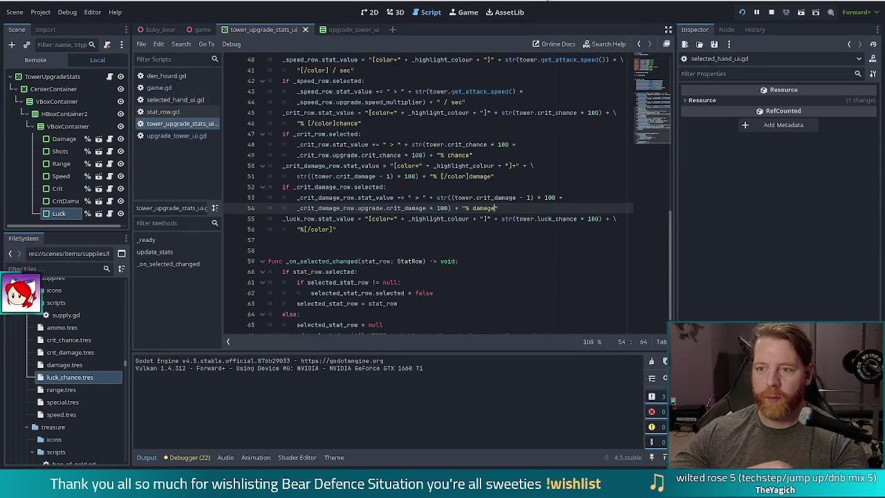
{"action": "key", "text": "BackSpace"}
{"action": "key", "text": "BackSpace"}
{"action": "key", "text": "BackSpace"}
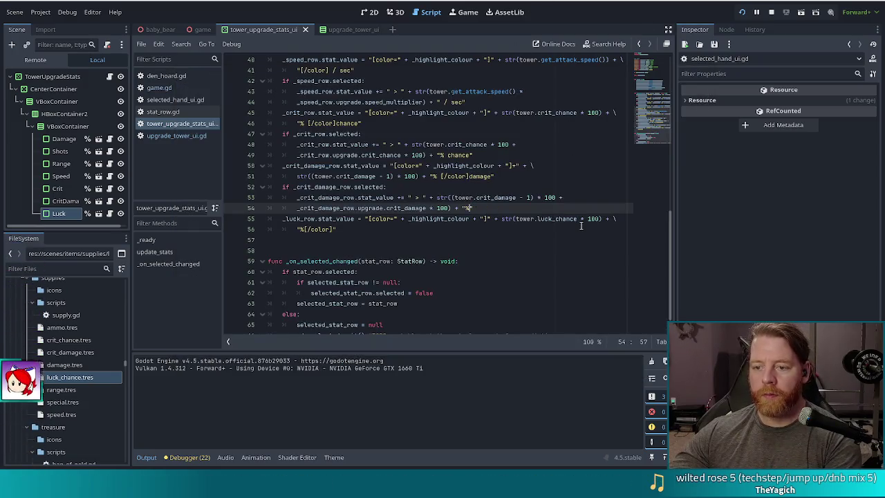
{"action": "key", "text": "alt+Tab"}
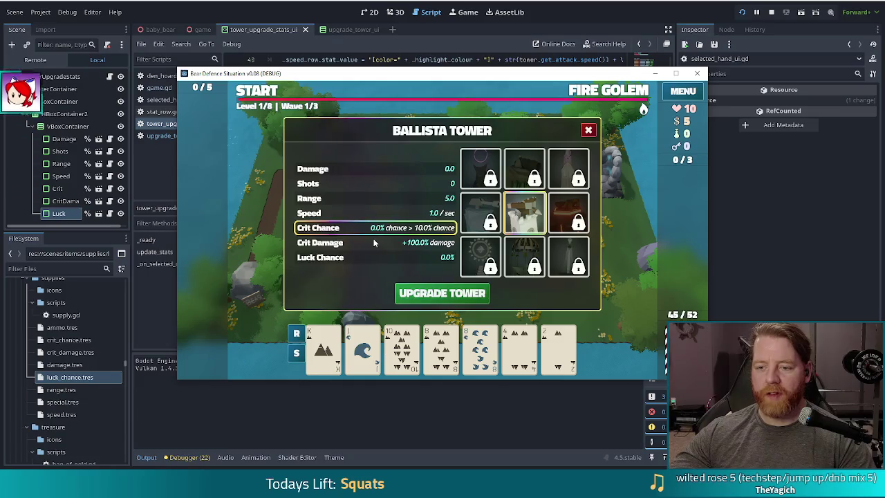
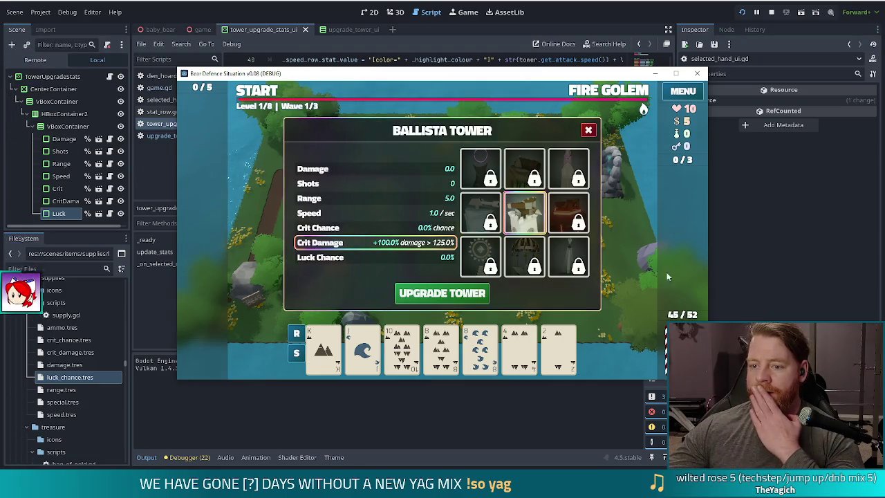
Select the Luck Chance row in the running game's Ballista Tower dialog, then return to the stats script
{"action": "left_click", "coordinate": [354, 260]}
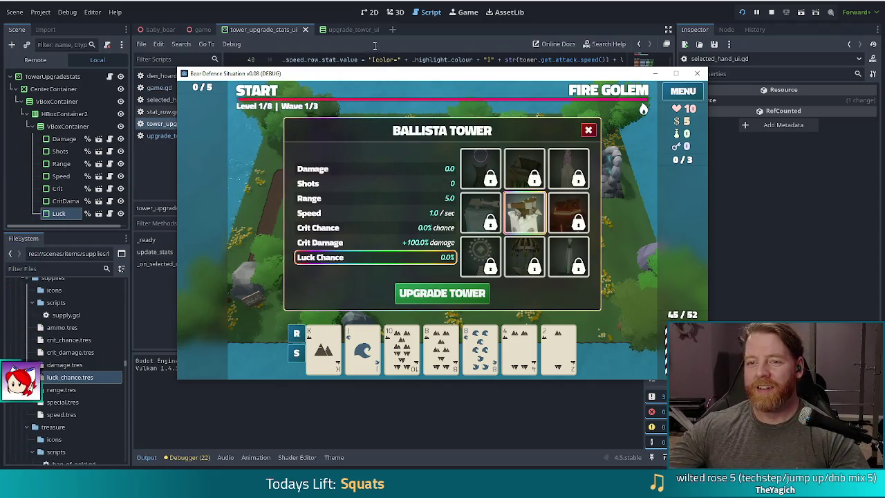
{"action": "left_click", "coordinate": [329, 22]}
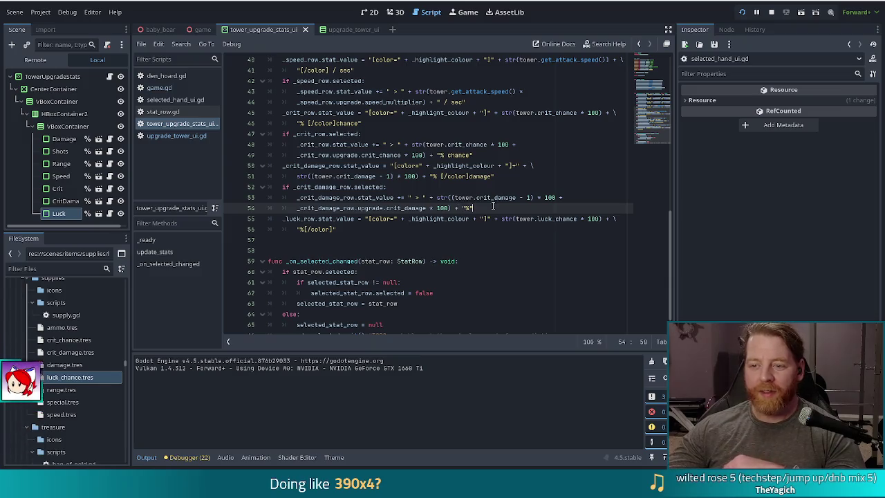
Add an 'if _luck_row.selected:' condition below line 56
{"action": "left_click", "coordinate": [463, 229]}
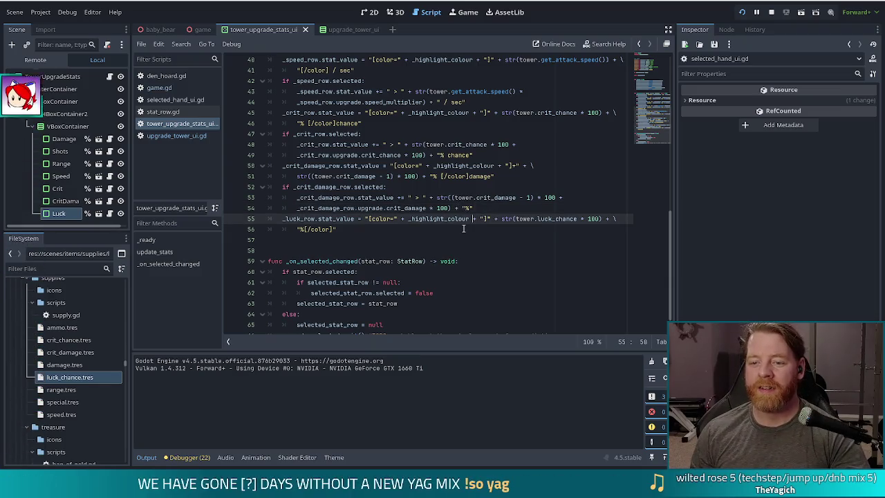
{"action": "key", "text": "Return"}
{"action": "type", "text": "if lu"}
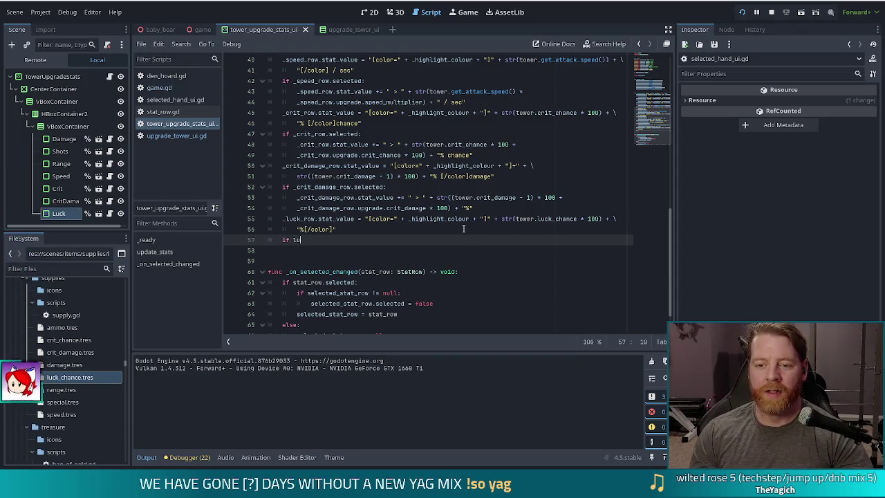
{"action": "key", "text": "Return"}
{"action": "type", "text": ".sele"}
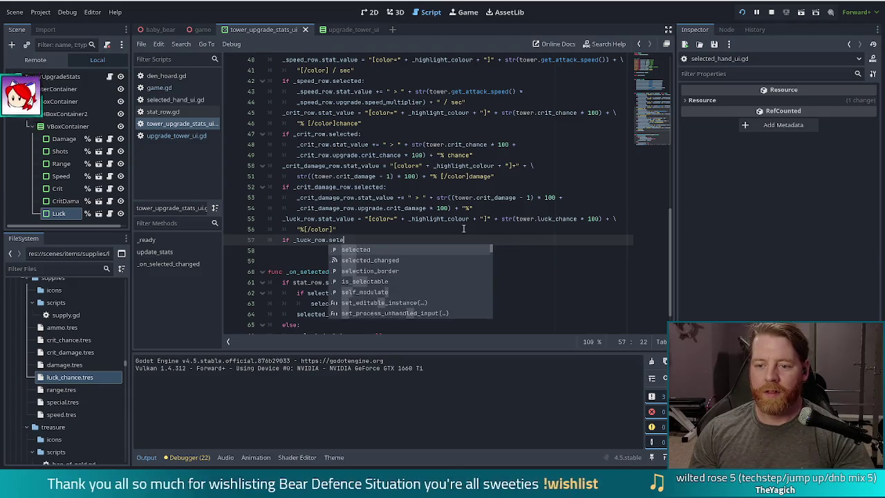
{"action": "type", "text": "cted:"}
{"action": "key", "text": "Return"}
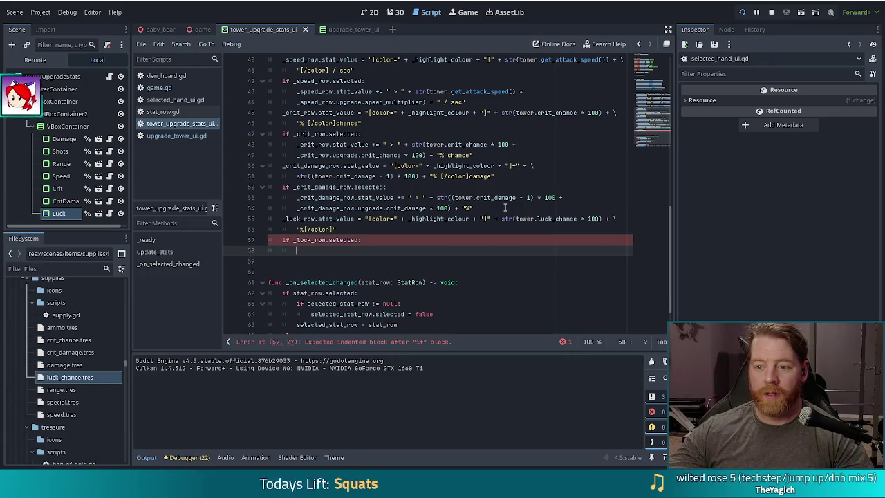
Copy the crit chance preview lines 48–49 into the new luck block
{"action": "left_click", "coordinate": [504, 207]}
{"action": "left_click_drag", "start_coordinate": [504, 208], "coordinate": [528, 189]}
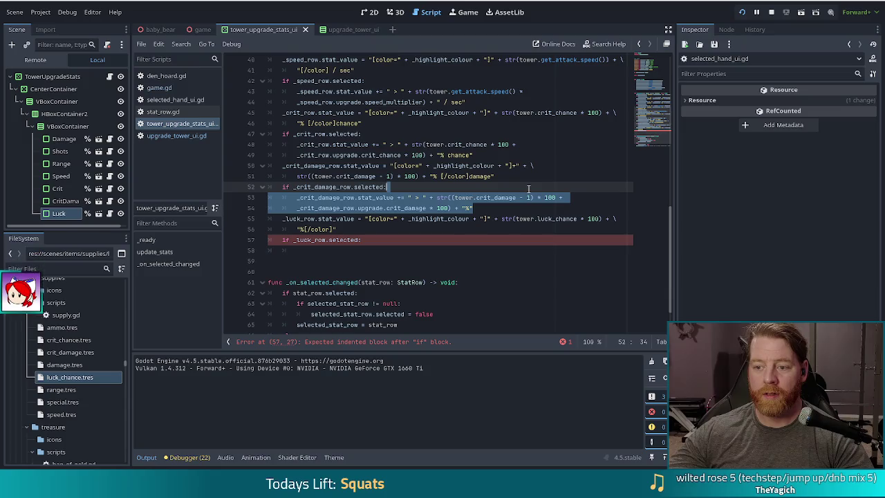
{"action": "left_click", "coordinate": [523, 175]}
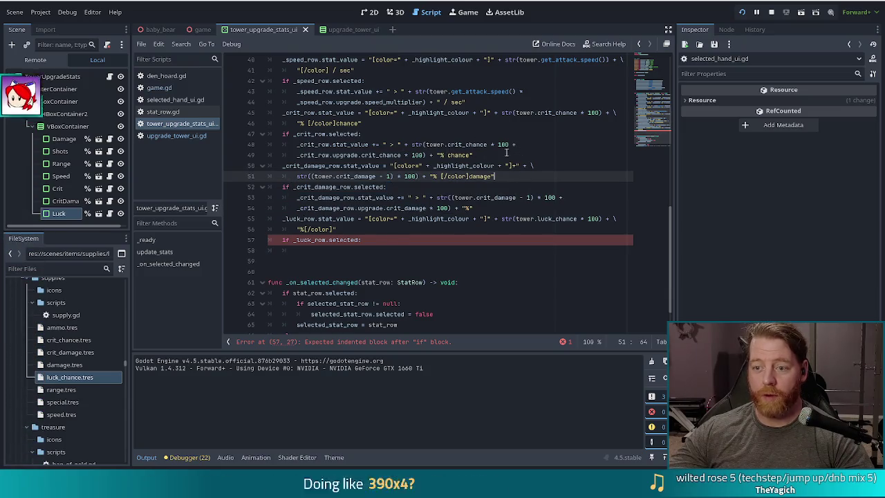
{"action": "left_click_drag", "start_coordinate": [512, 150], "coordinate": [535, 135]}
{"action": "key", "text": "ctrl+c"}
{"action": "left_click", "coordinate": [387, 240]}
{"action": "key", "text": "ctrl+v"}
{"action": "key", "text": "Delete"}
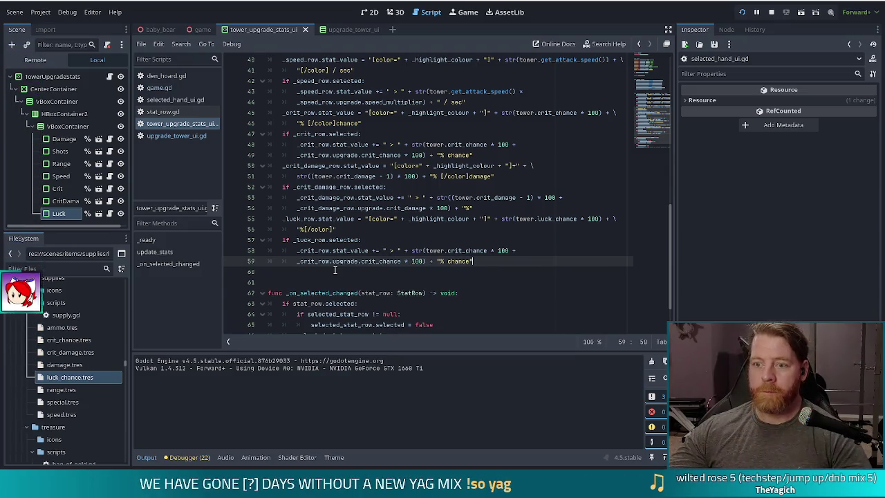
Remove the 'chance' label from the ends of lines 49 and 59
{"action": "left_click", "coordinate": [445, 155]}
{"action": "key", "text": "shift+End"}
{"action": "key", "text": "BackSpace"}
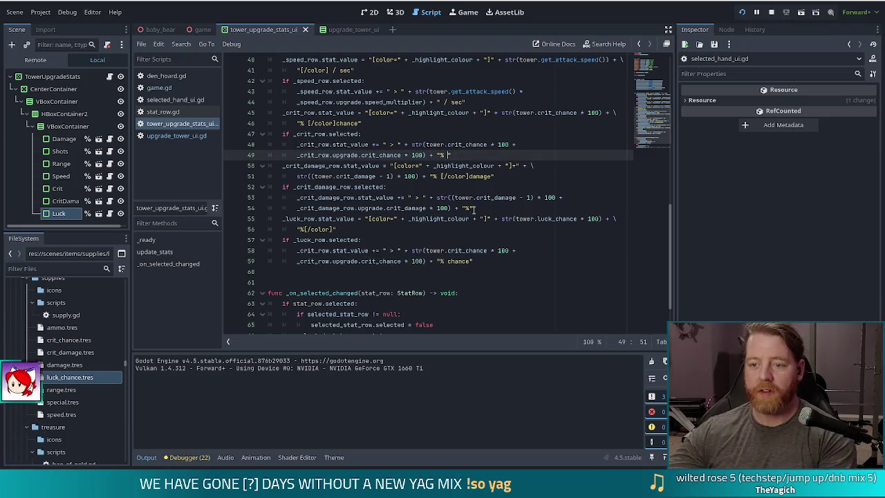
{"action": "triple_click", "coordinate": [458, 261]}
{"action": "key", "text": "BackSpace"}
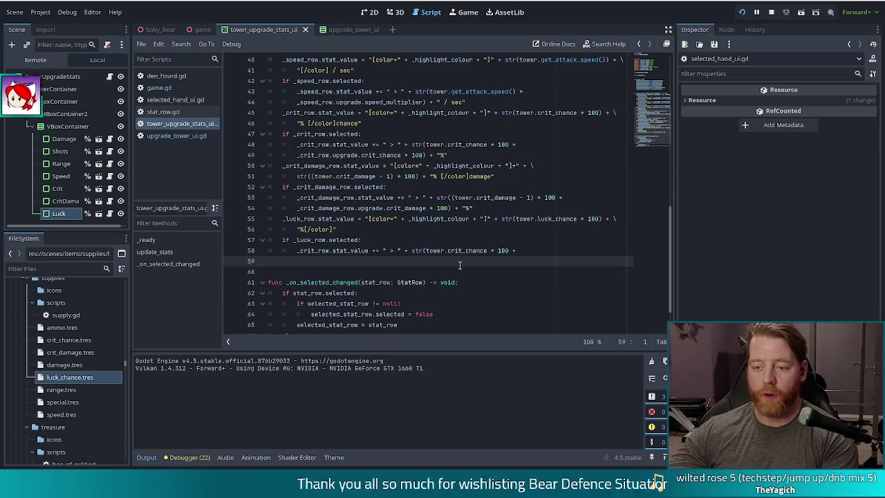
{"action": "key", "text": "ctrl+z"}
{"action": "double_click", "coordinate": [457, 261]}
{"action": "key", "text": "BackSpace"}
{"action": "key", "text": "BackSpace"}
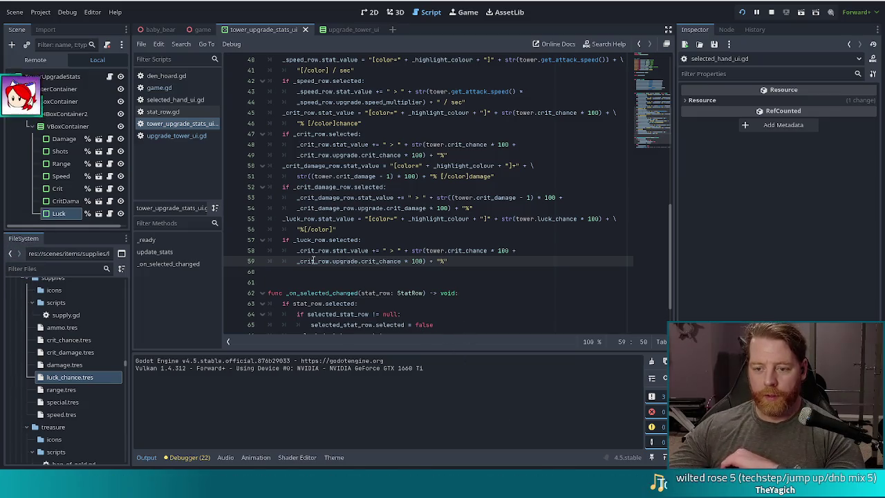
Rename _crit_row and crit_chance to _luck_row and luck_chance in the pasted lines 58–59
{"action": "double_click", "coordinate": [464, 251]}
{"action": "double_click", "coordinate": [318, 250]}
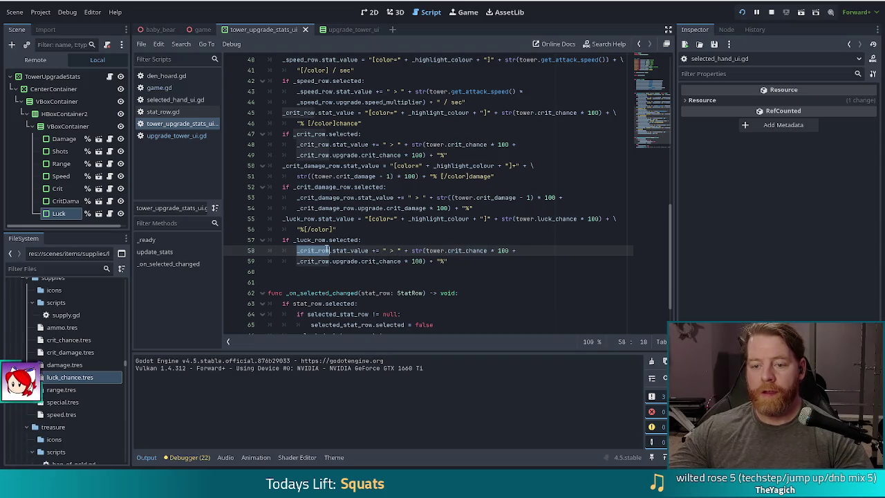
{"action": "type", "text": "luck"}
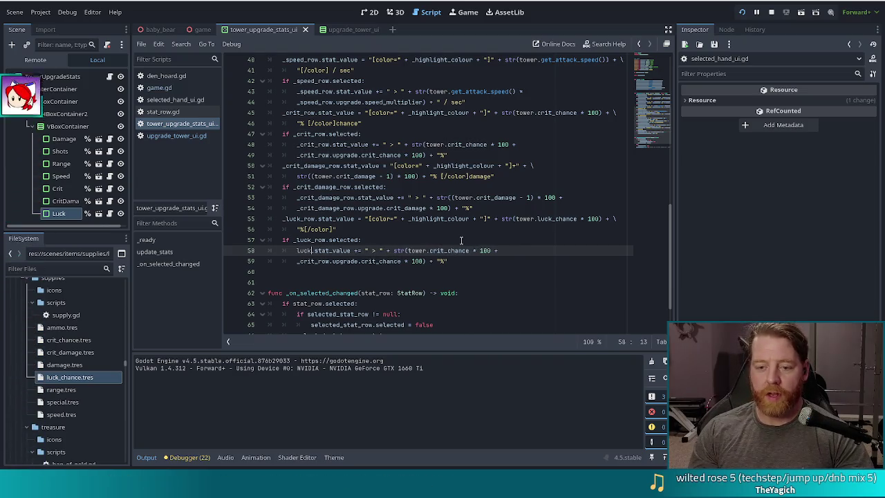
{"action": "key", "text": "Return"}
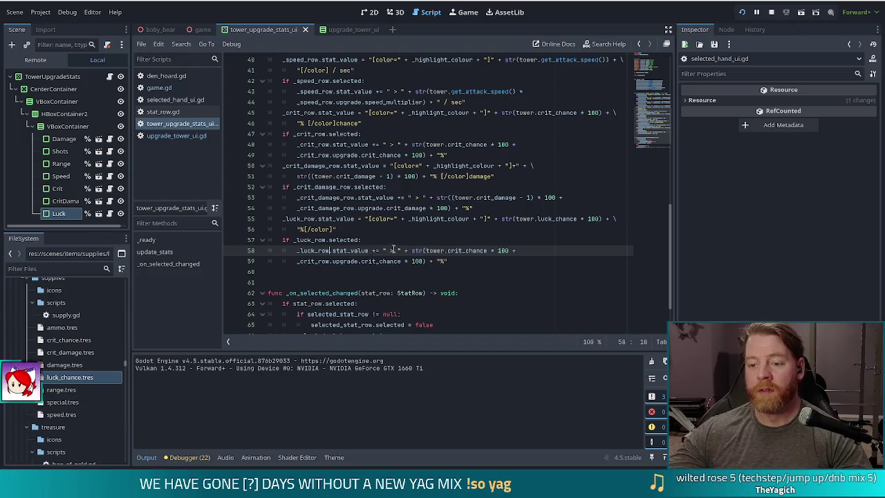
{"action": "double_click", "coordinate": [456, 250]}
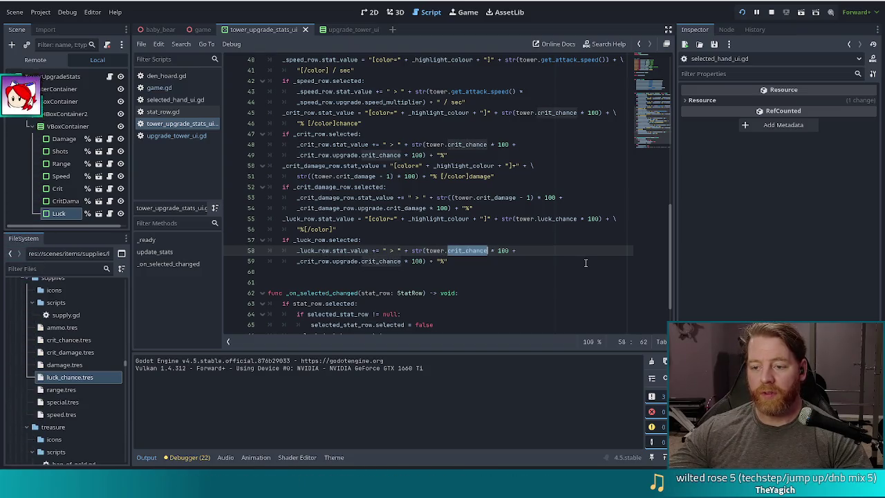
{"action": "key", "text": "BackSpace"}
{"action": "type", "text": "luck_chance"}
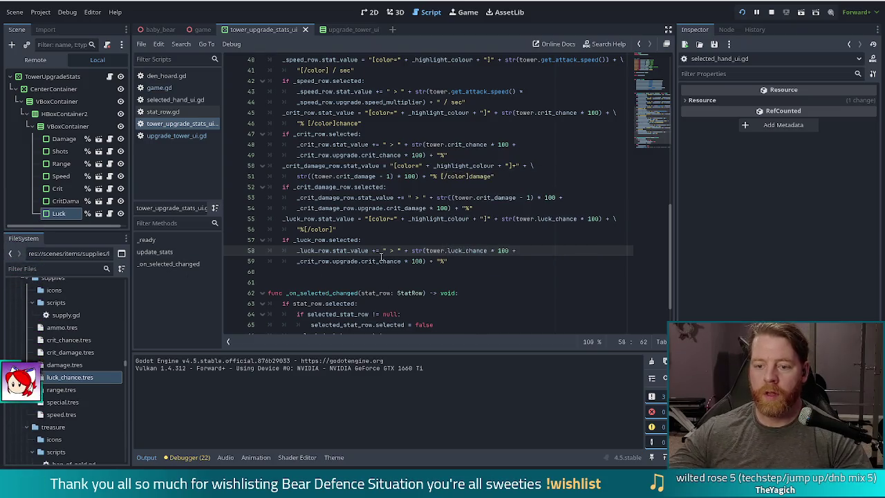
{"action": "double_click", "coordinate": [313, 261]}
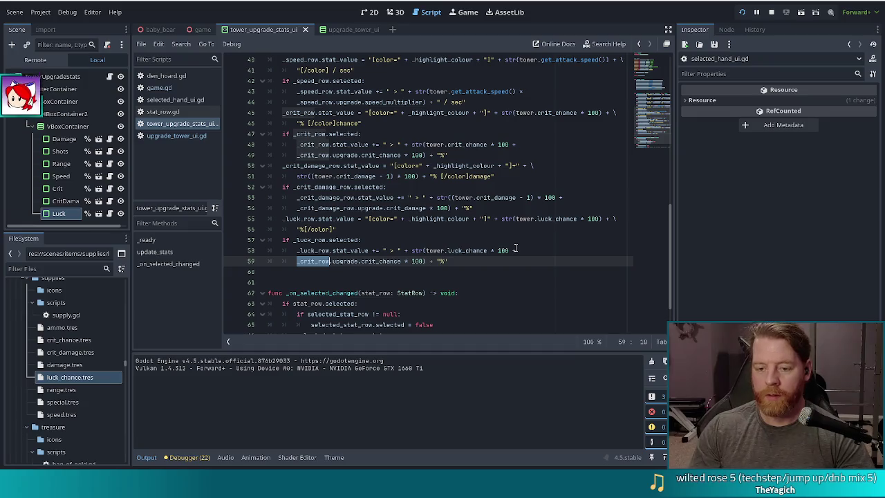
{"action": "type", "text": "luck_luck_row"}
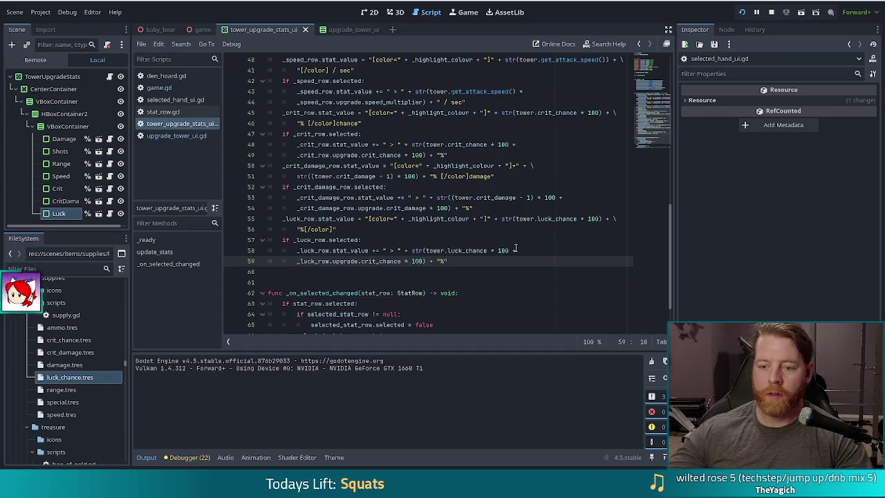
{"action": "double_click", "coordinate": [377, 261]}
{"action": "type", "text": "luck_chance"}
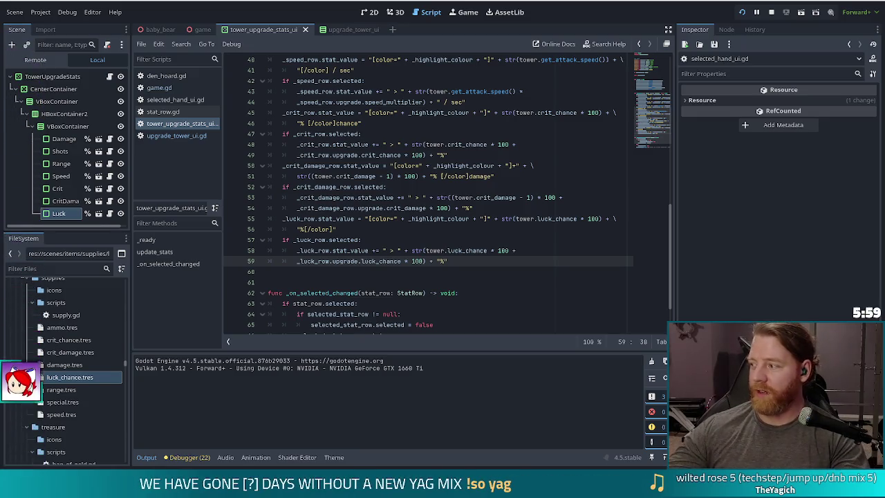
{"action": "left_click", "coordinate": [459, 261]}
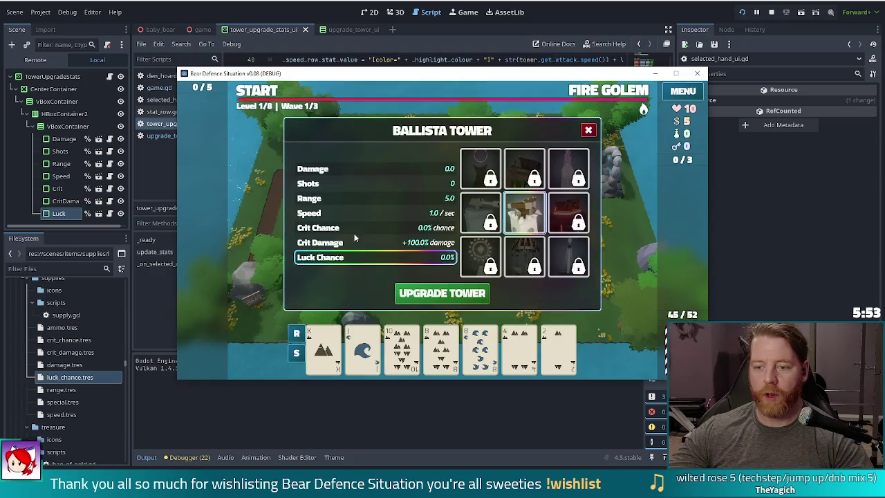
Compare the Crit Damage and Luck Chance previews in the running game, then close it
{"action": "left_click", "coordinate": [355, 244]}
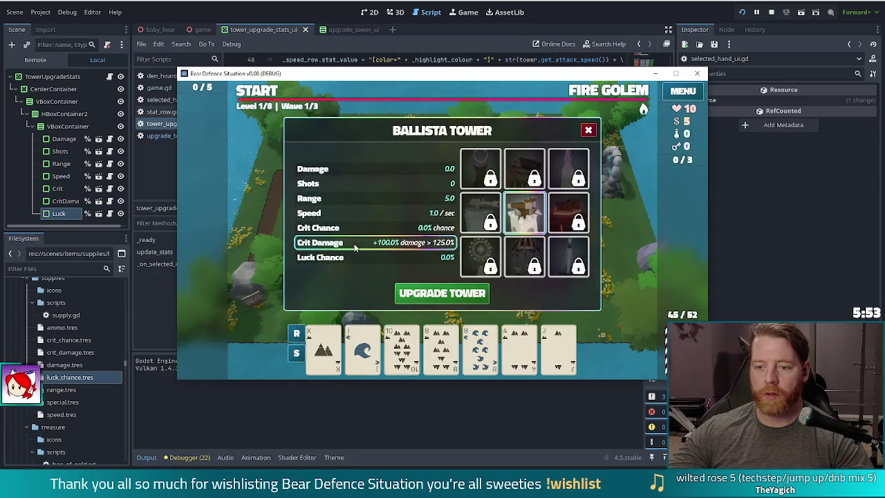
{"action": "left_click", "coordinate": [346, 258]}
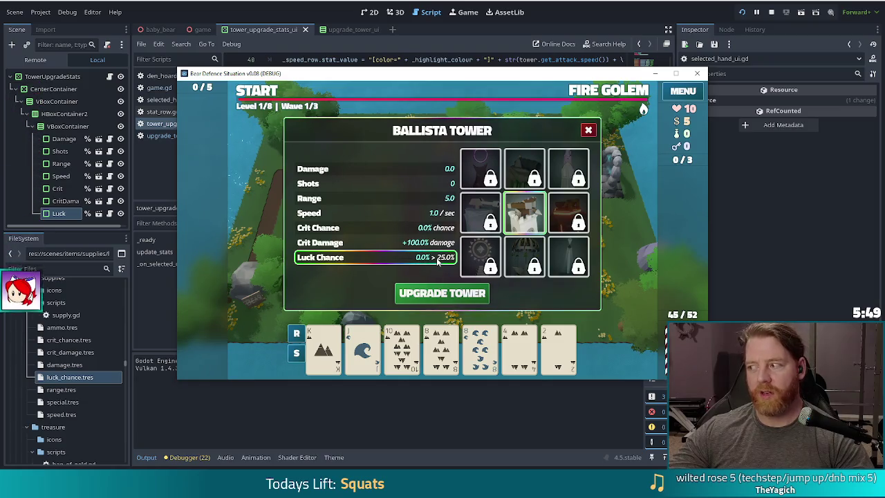
{"action": "key", "text": "F8"}
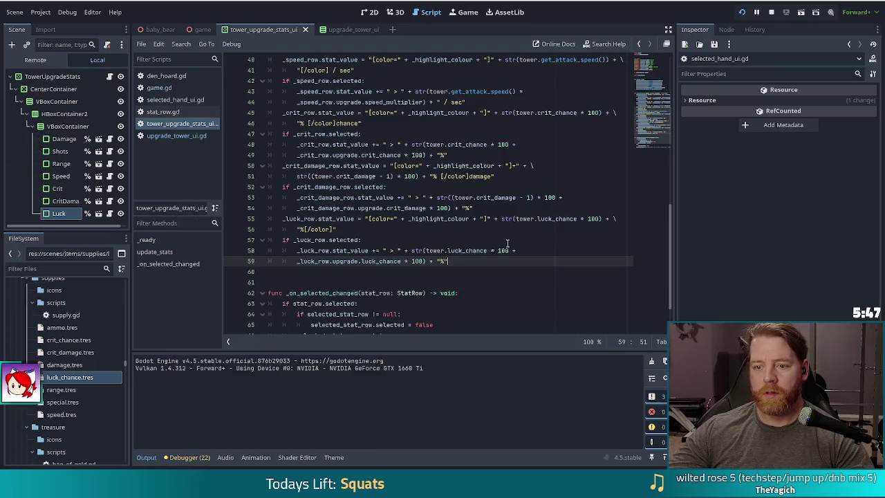
{"action": "key", "text": "ctrl+z"}
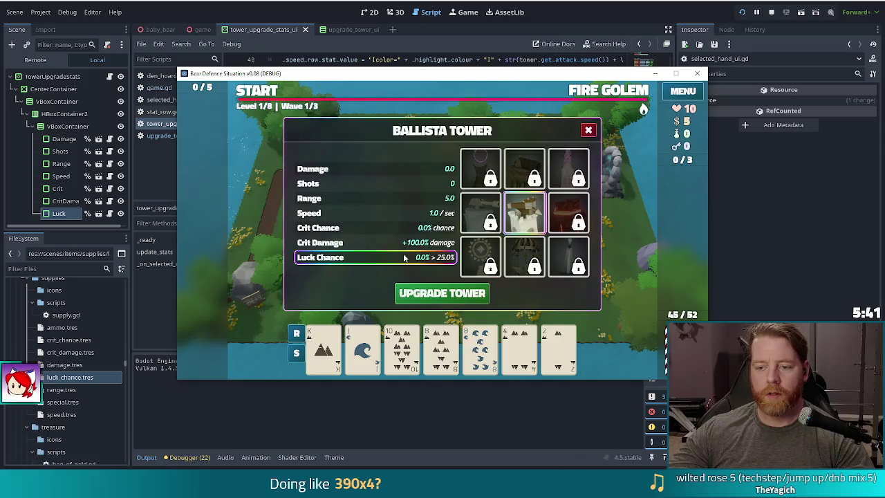
{"action": "key", "text": "alt+Tab"}
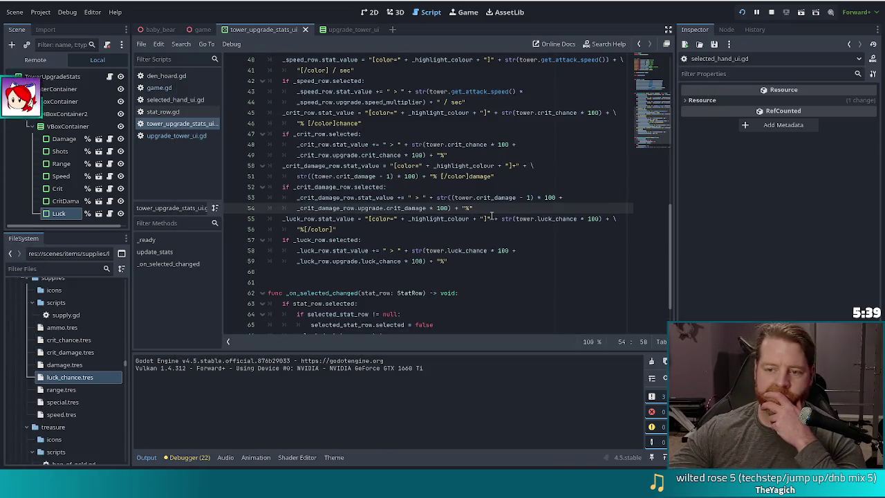
Append " chance" after [/color] on the luck label line and rerun the game with F5
{"action": "left_click", "coordinate": [489, 218]}
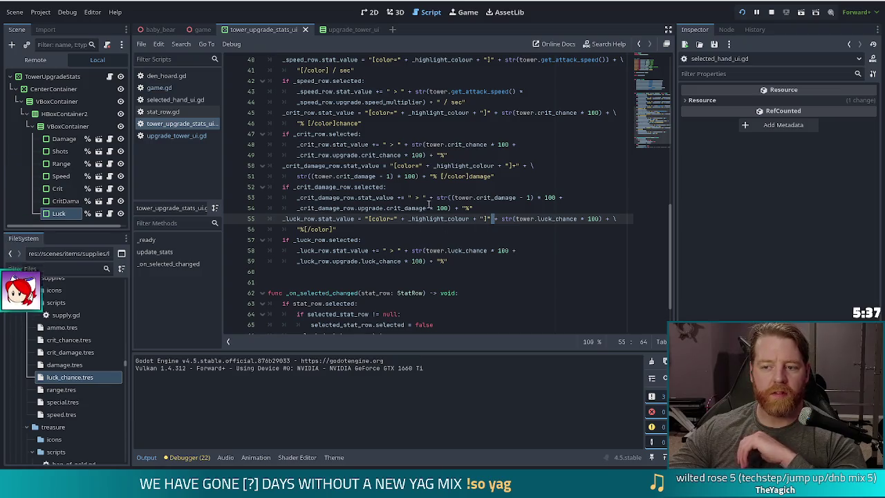
{"action": "left_click", "coordinate": [429, 207]}
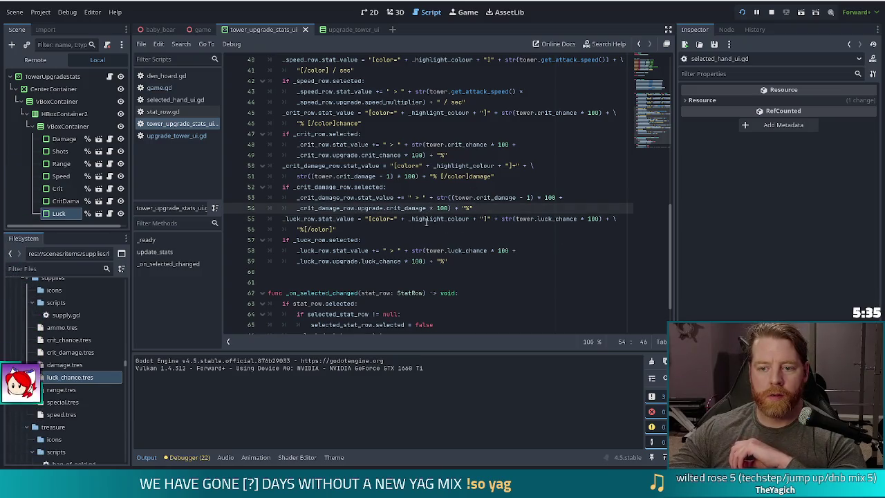
{"action": "left_click", "coordinate": [401, 229]}
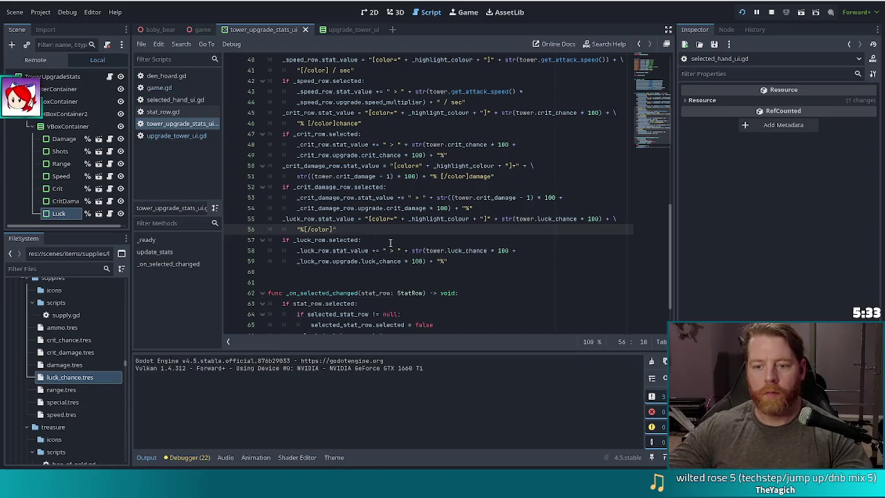
{"action": "type", "text": "\""}
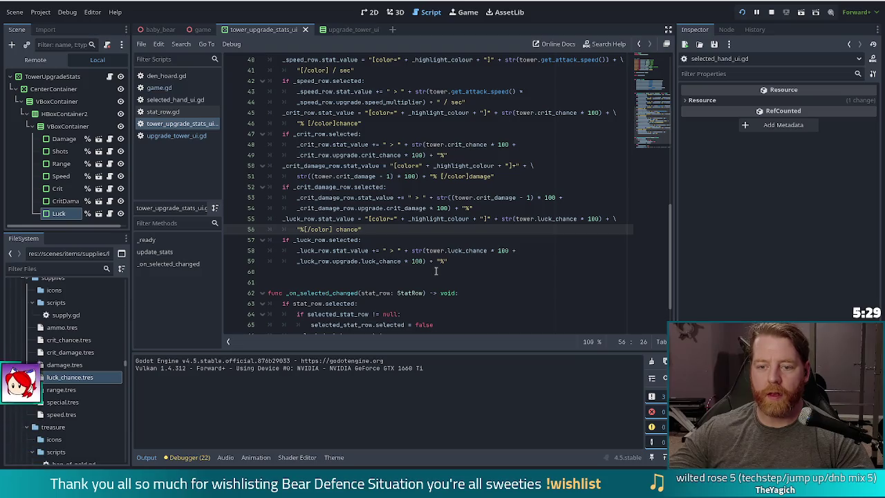
{"action": "key", "text": "F5"}
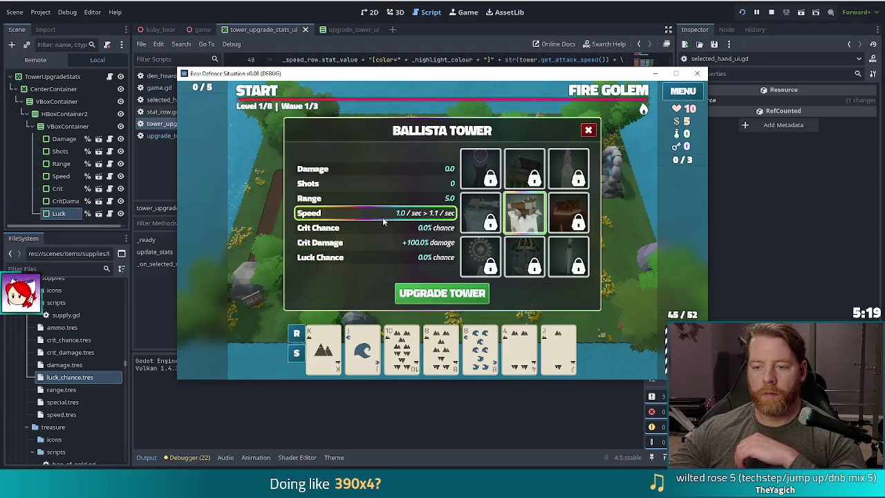
Delete the duplicate + " / sec" from the speed preview line 44 and recheck in-game
{"action": "key", "text": "alt+Tab"}
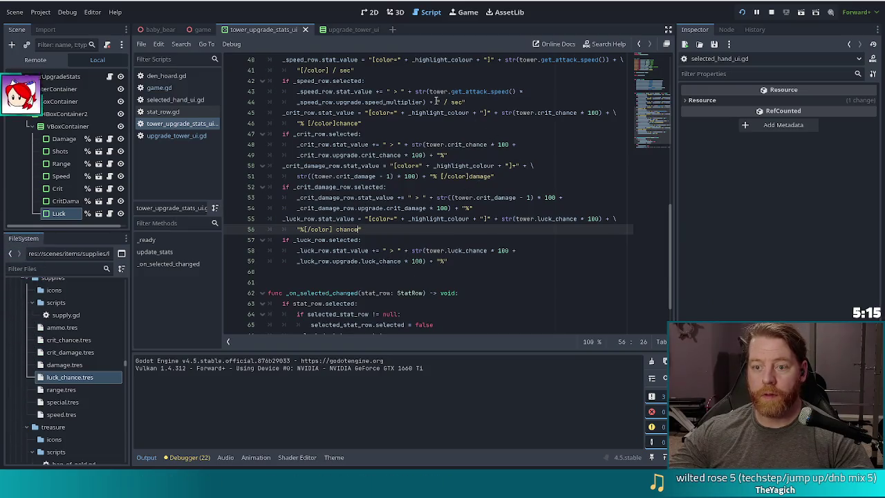
{"action": "left_click", "coordinate": [460, 101]}
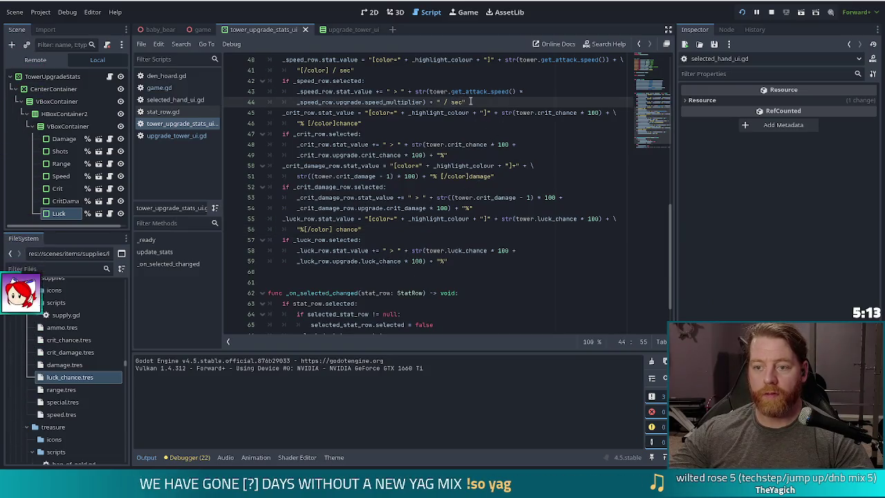
{"action": "key", "text": "BackSpace"}
{"action": "key", "text": "BackSpace"}
{"action": "key", "text": "BackSpace"}
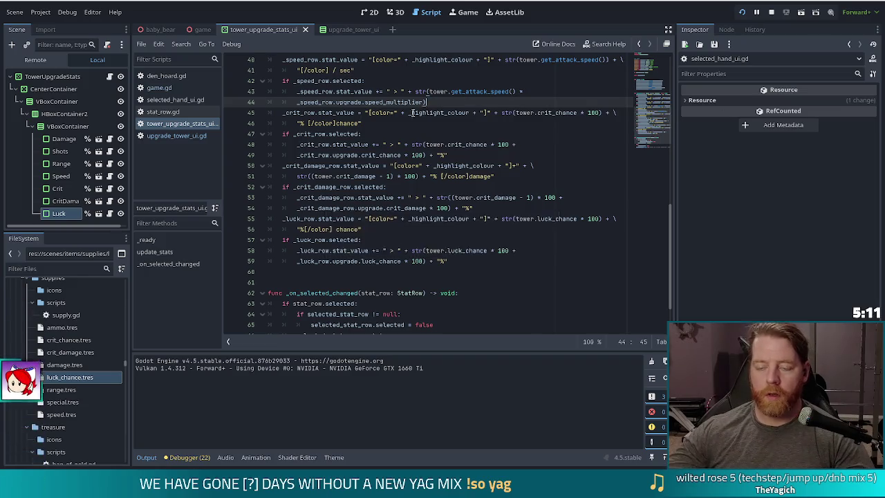
{"action": "key", "text": "alt+Tab"}
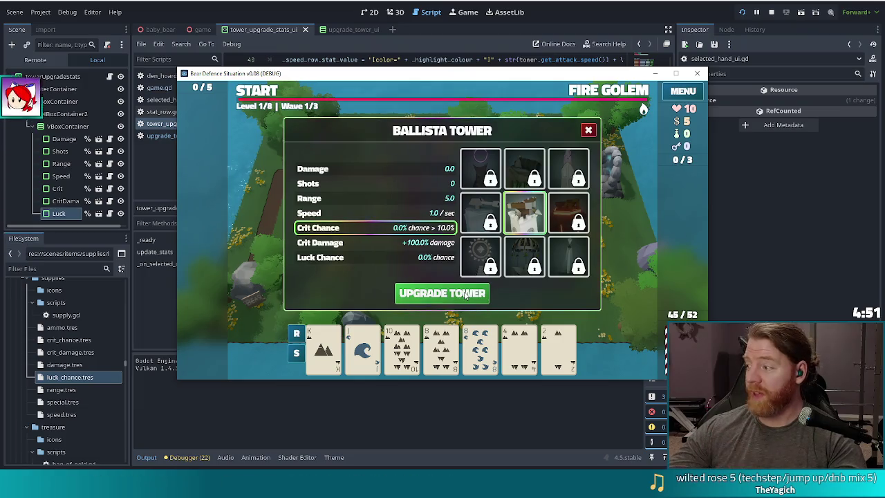
{"action": "key", "text": "F8"}
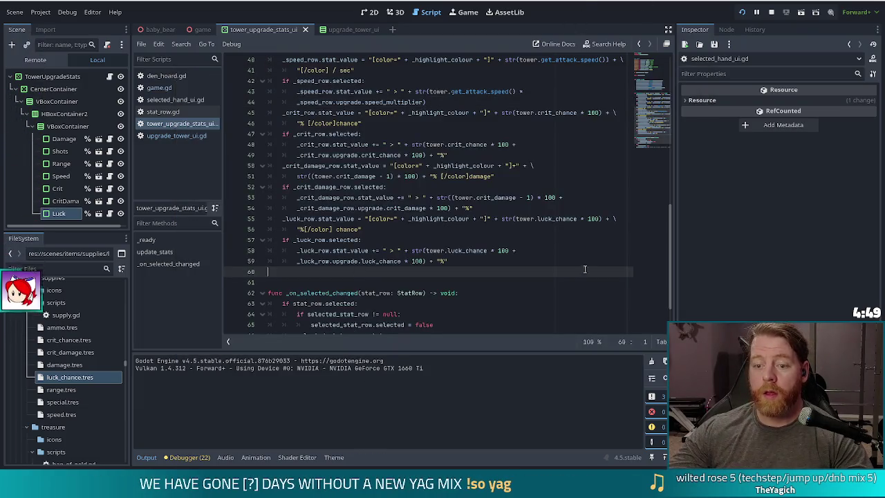
{"action": "left_click", "coordinate": [176, 135]}
In _ready of upgrade_tower_ui.gd, add _upgrade_button.pressed.connect(_on_upgrade_button_pressed)
{"action": "left_click", "coordinate": [473, 240]}
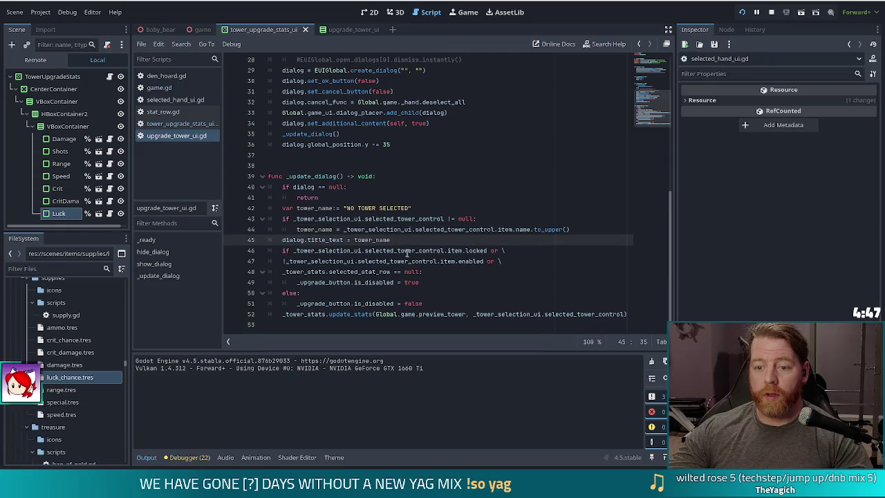
{"action": "scroll", "coordinate": [408, 253], "scroll_direction": "up", "scroll_amount": 9}
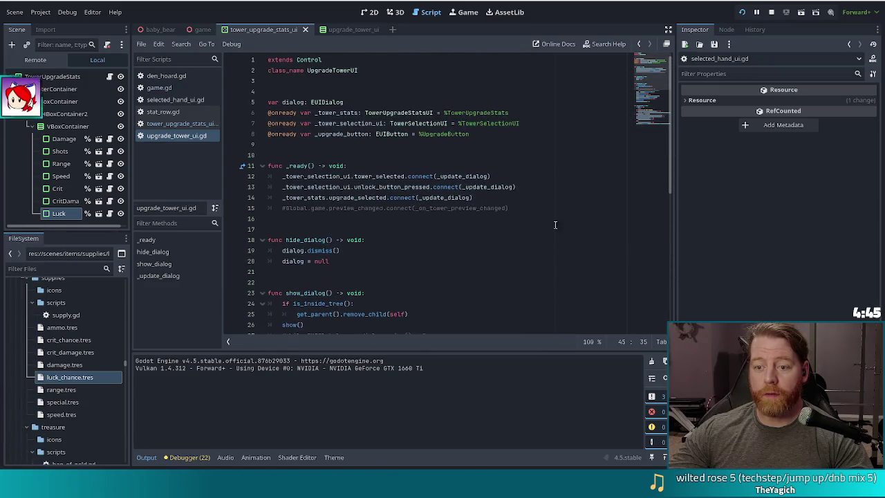
{"action": "left_click", "coordinate": [285, 207]}
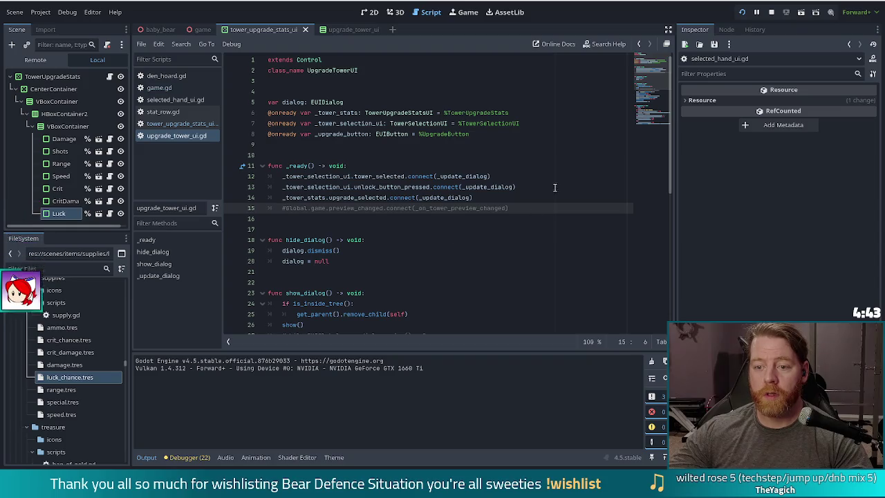
{"action": "left_click", "coordinate": [499, 198]}
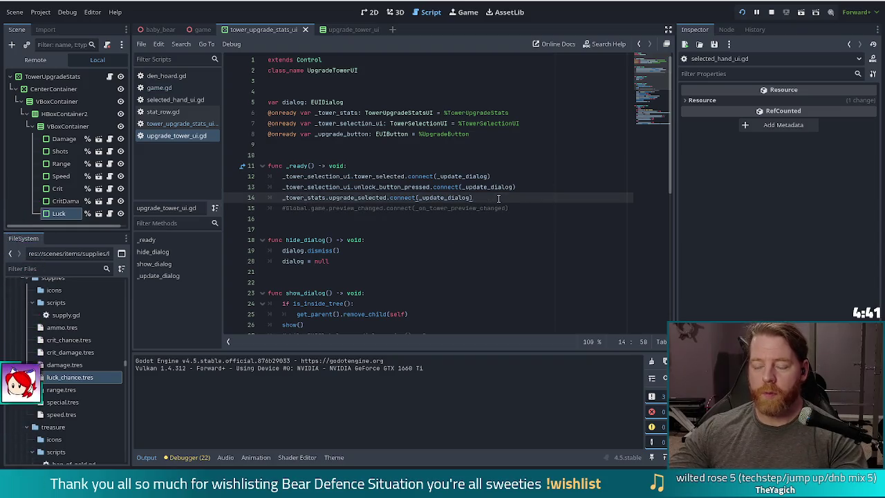
{"action": "key", "text": "Return"}
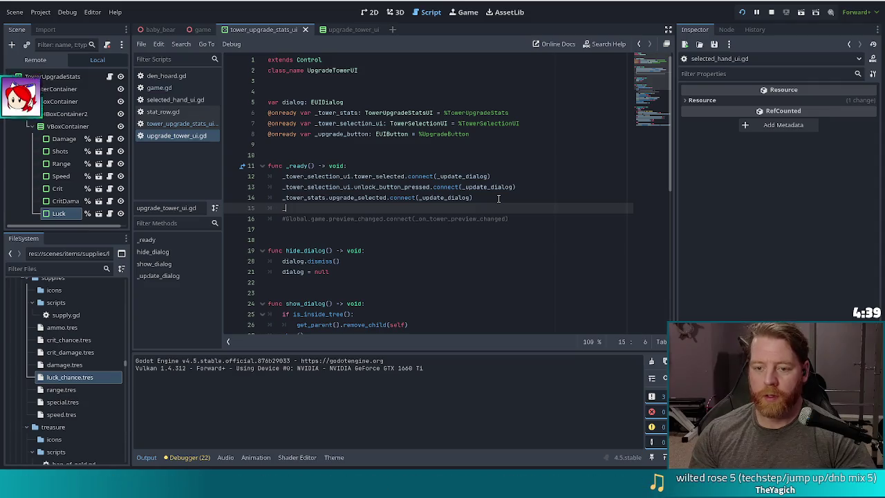
{"action": "type", "text": "_"}
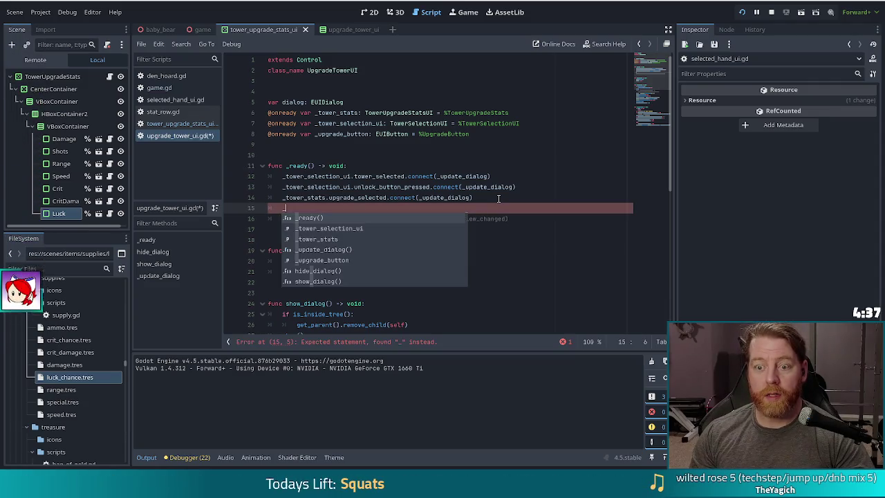
{"action": "type", "text": "up"}
{"action": "key", "text": "Return"}
{"action": "type", "text": ".pressed.conn"}
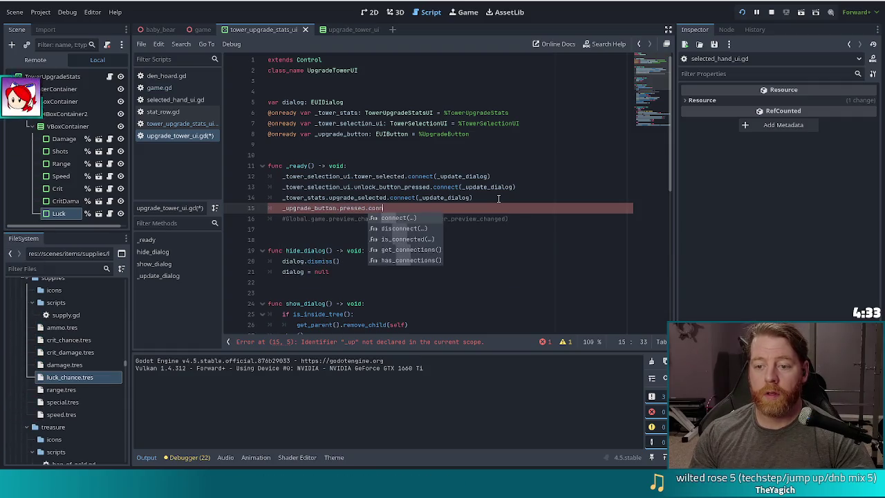
{"action": "key", "text": "Return"}
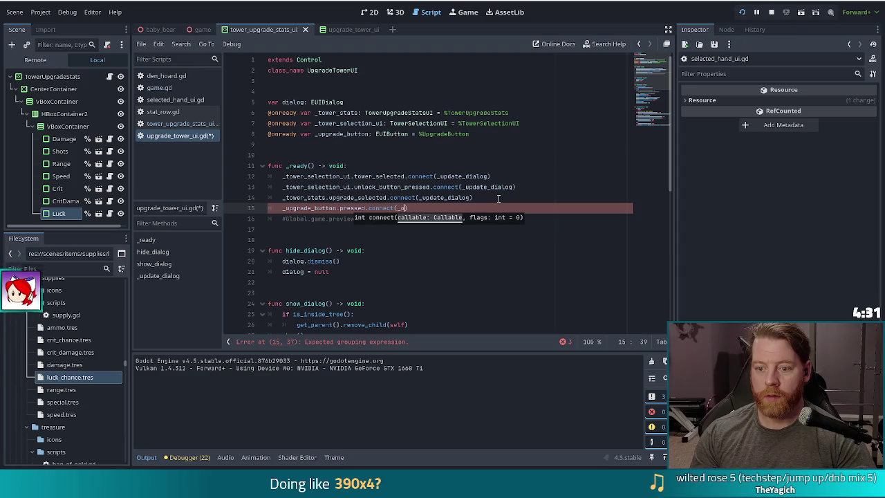
{"action": "type", "text": "n_upgrade_button_pressed"}
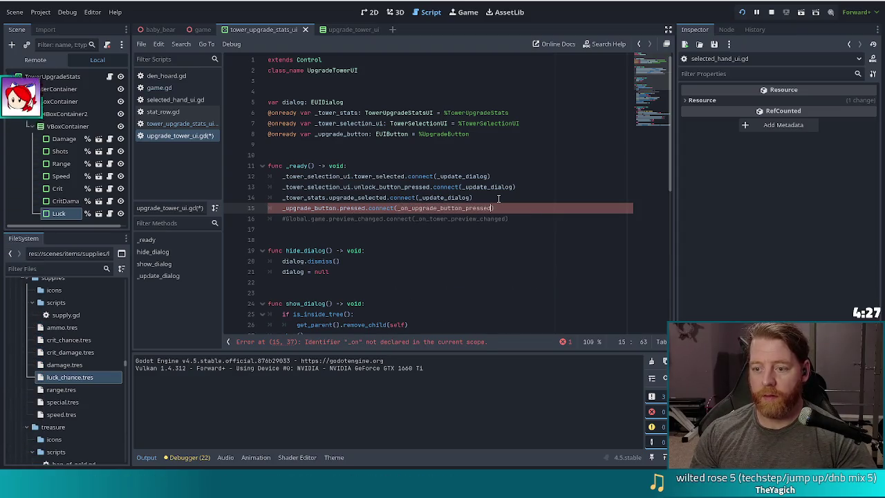
{"action": "scroll", "coordinate": [525, 243], "scroll_direction": "down", "scroll_amount": 10}
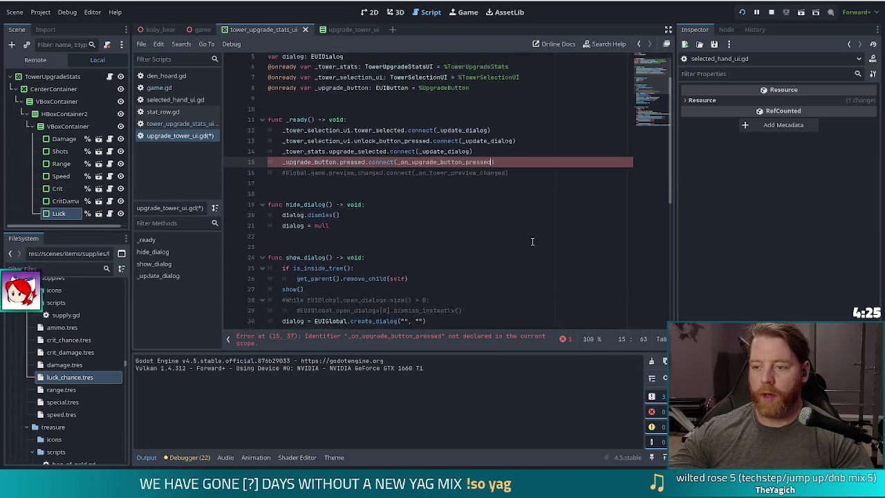
{"action": "scroll", "coordinate": [535, 232], "scroll_direction": "up", "scroll_amount": 6}
{"action": "scroll", "coordinate": [534, 232], "scroll_direction": "up", "scroll_amount": 2}
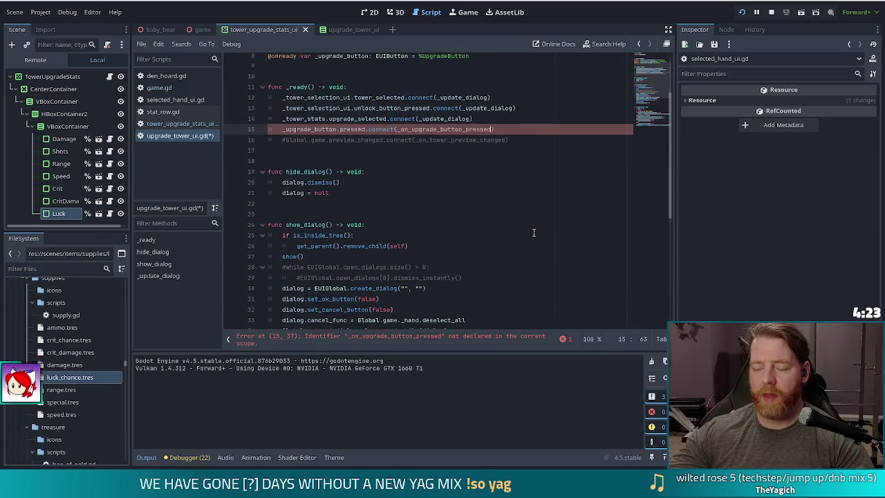
{"action": "scroll", "coordinate": [533, 232], "scroll_direction": "down", "scroll_amount": 7}
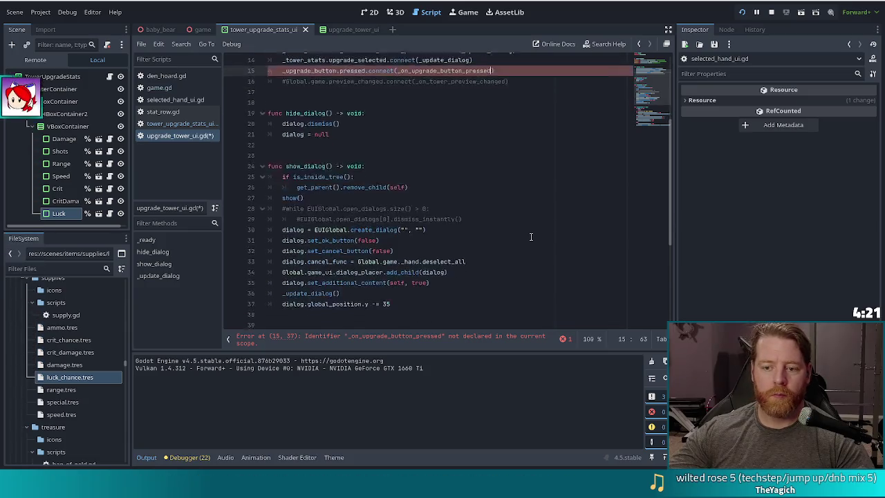
Check where eui_button.gd emits its pressed signal, then close it and clear the filter
{"action": "left_click", "coordinate": [7, 268]}
{"action": "type", "text": "button"}
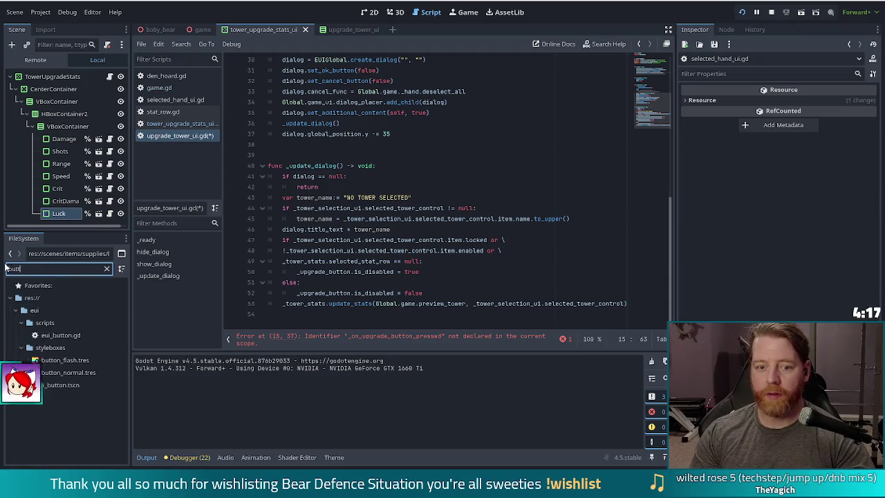
{"action": "double_click", "coordinate": [60, 334]}
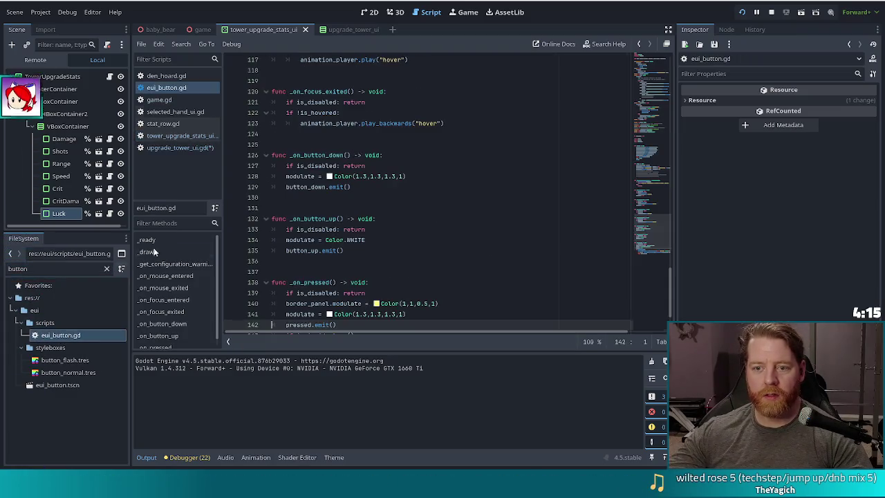
{"action": "left_click", "coordinate": [410, 186]}
{"action": "key", "text": "ctrl+f"}
{"action": "type", "text": "pre"}
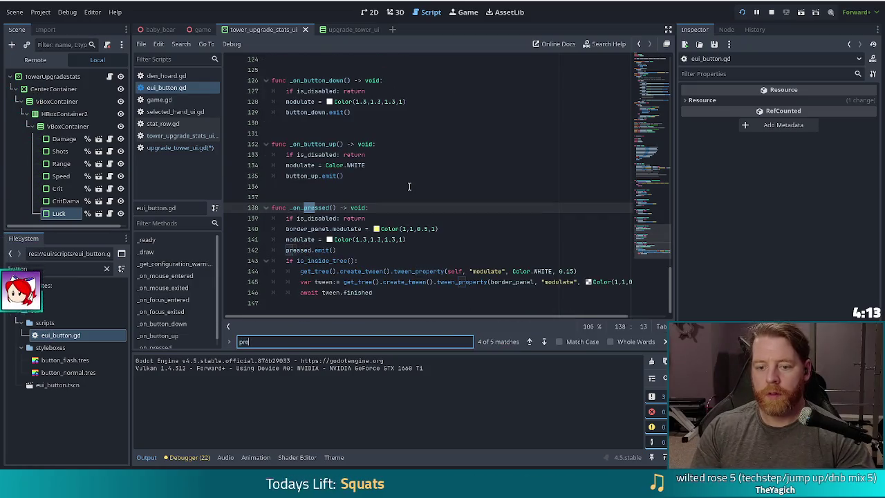
{"action": "type", "text": "ssed.em"}
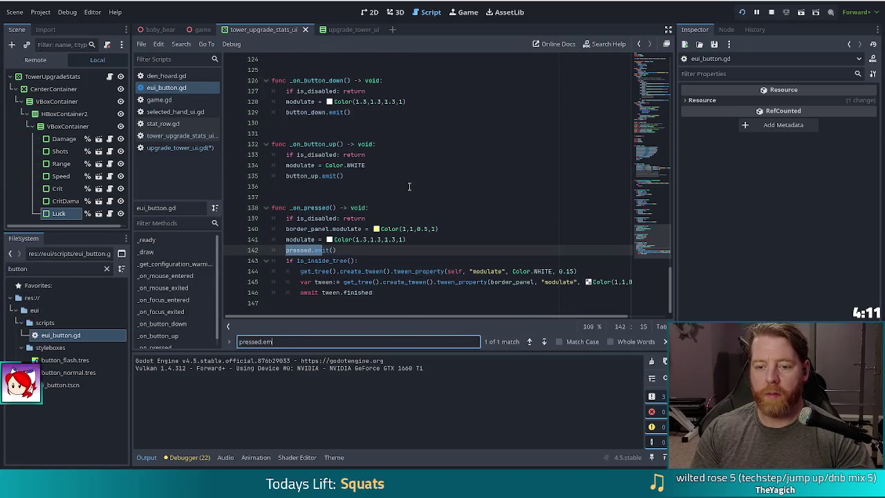
{"action": "left_click", "coordinate": [441, 198]}
{"action": "key", "text": "ctrl+w"}
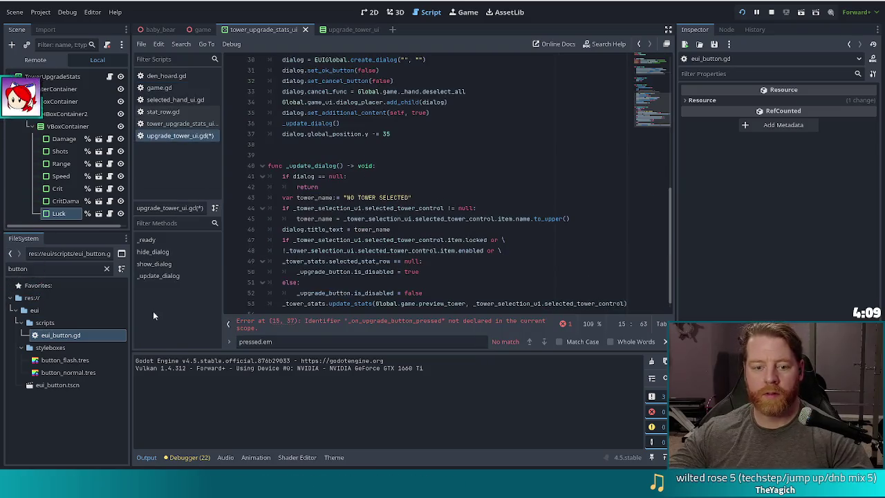
{"action": "left_click", "coordinate": [107, 269]}
{"action": "left_click", "coordinate": [362, 197]}
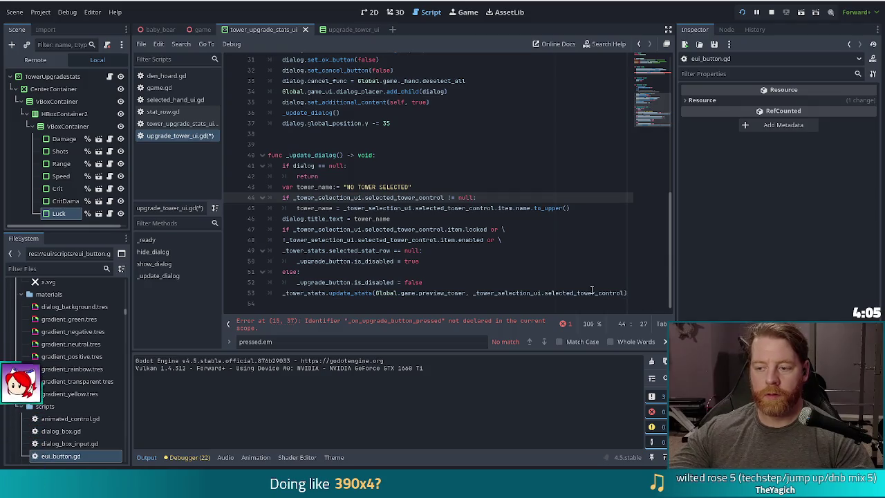
Start a func _on_upgrade_button_pressed() -> void: declaration below _update_dialog
{"action": "left_click", "coordinate": [623, 292]}
{"action": "key", "text": "Return"}
{"action": "key", "text": "Return"}
{"action": "key", "text": "Return"}
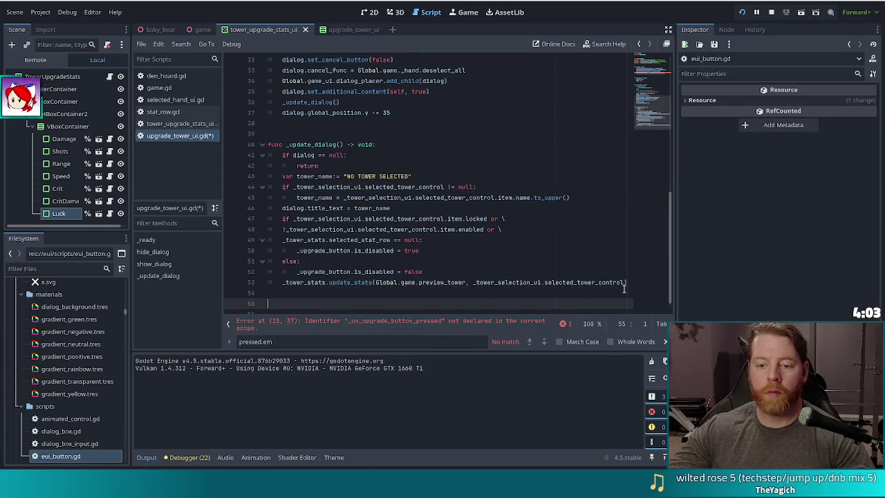
{"action": "key", "text": "BackSpace"}
{"action": "type", "text": "func _on"}
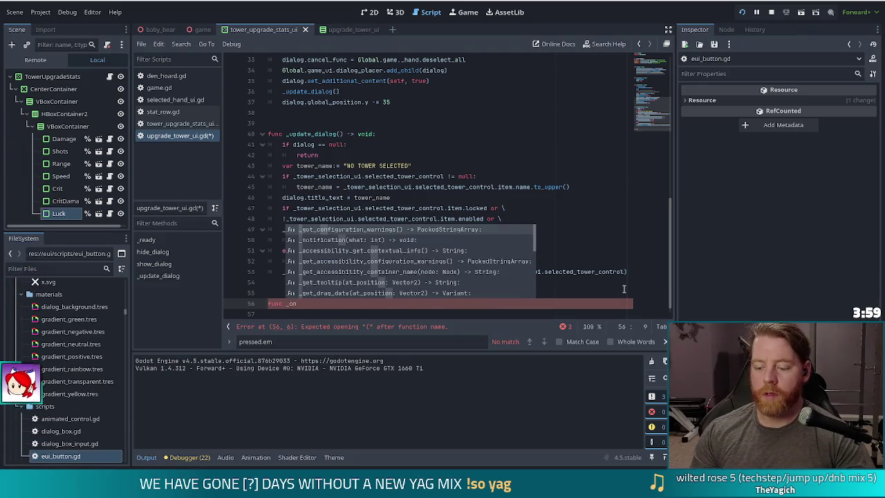
{"action": "type", "text": "_upgrade_button_pr"}
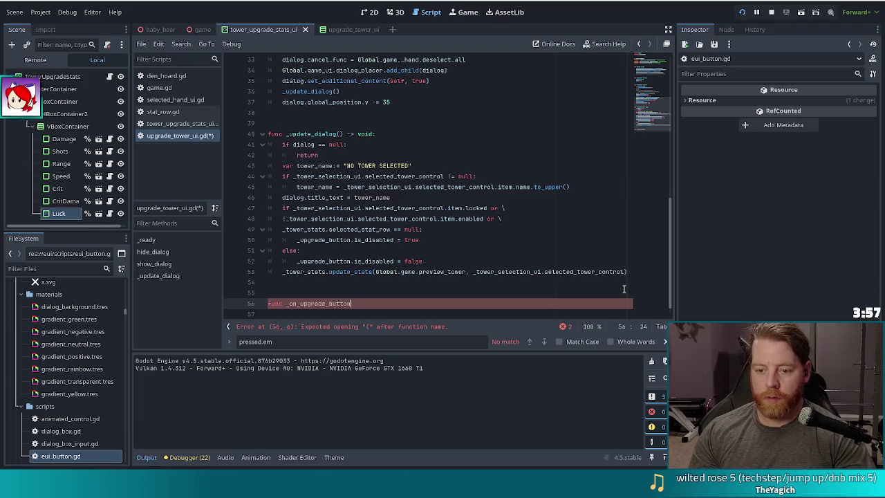
{"action": "type", "text": "essed() -> void"}
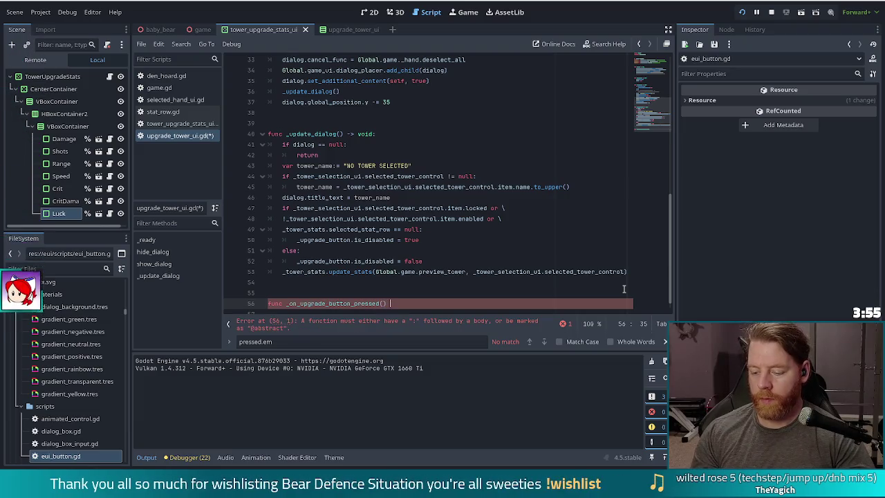
{"action": "type", "text": ":"}
Begin the handler body with _tower_selection_ui.selected_tower_control.item. copied from line 53
{"action": "key", "text": "Return"}
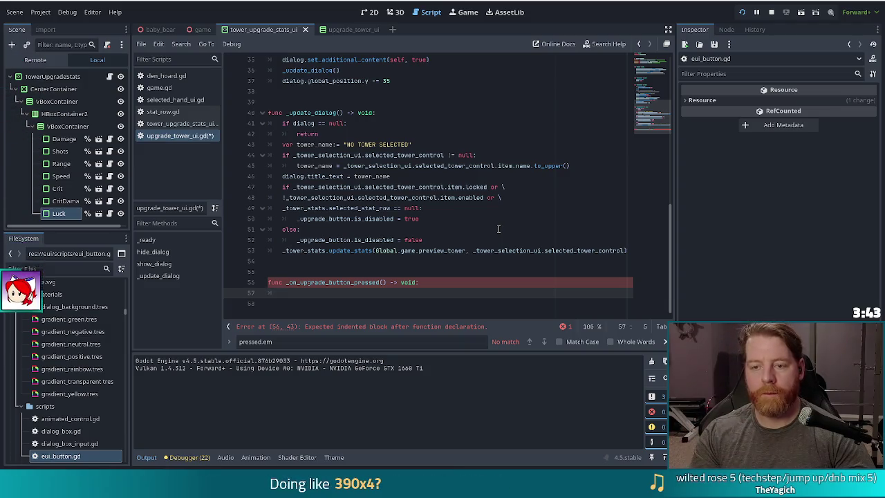
{"action": "left_click_drag", "start_coordinate": [474, 250], "coordinate": [626, 250]}
{"action": "key", "text": "ctrl+c"}
{"action": "left_click", "coordinate": [370, 296]}
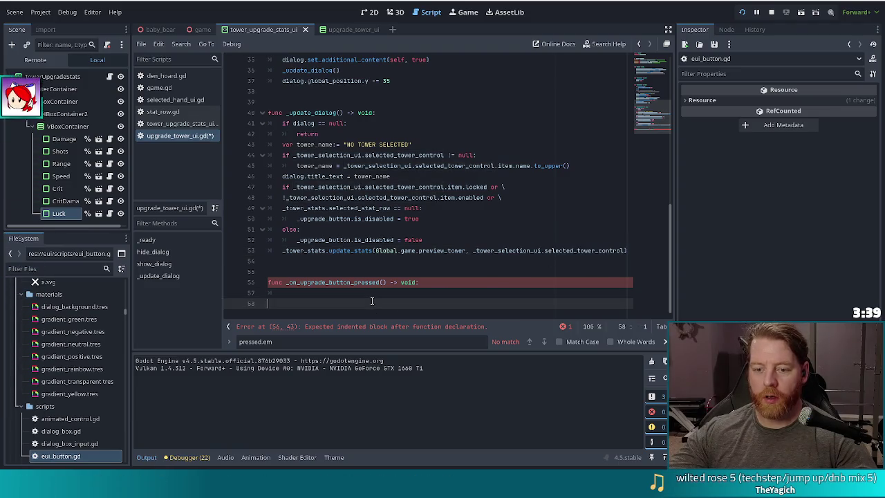
{"action": "key", "text": "ctrl+v"}
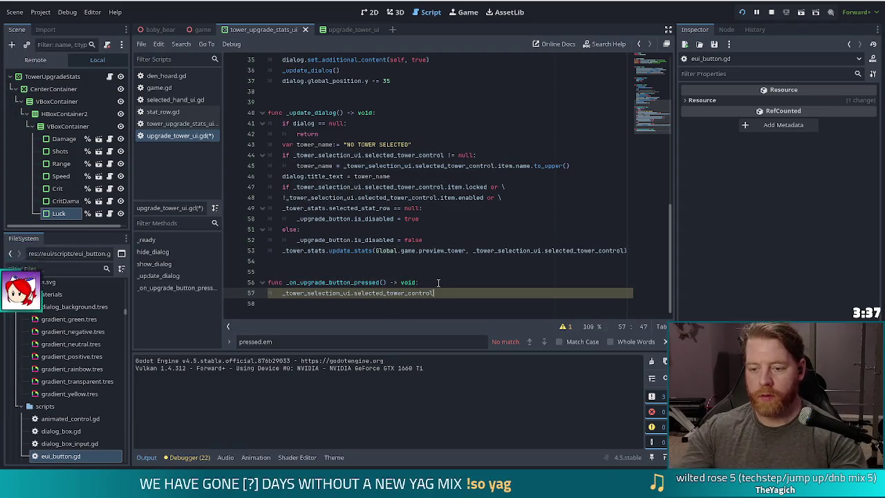
{"action": "type", "text": "."}
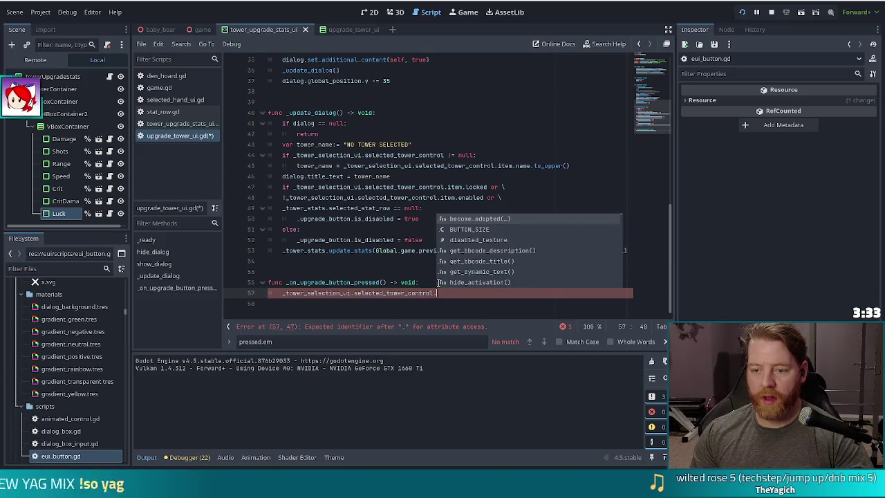
{"action": "left_click", "coordinate": [400, 261]}
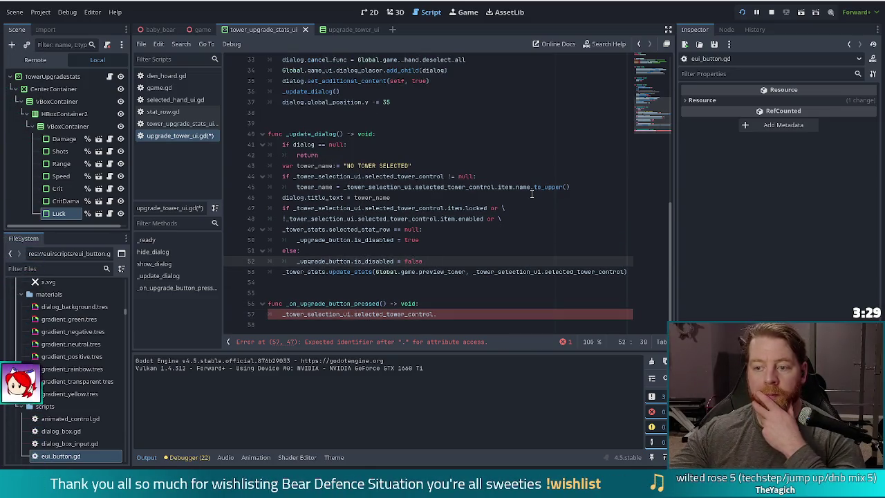
{"action": "left_click", "coordinate": [449, 308]}
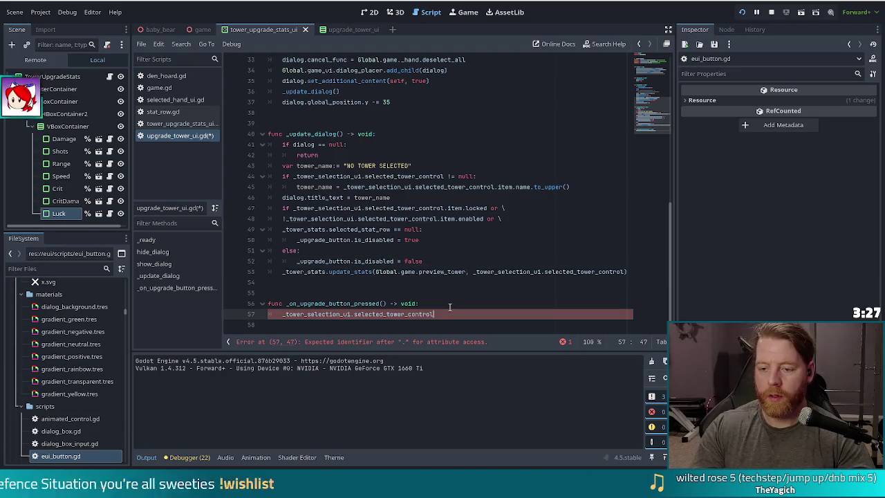
{"action": "type", "text": ".item."}
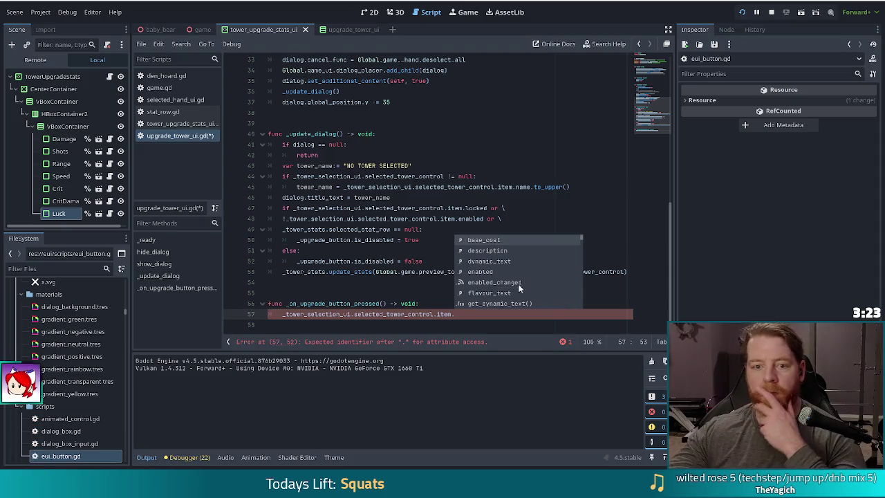
{"action": "left_click", "coordinate": [50, 268]}
Filter the project files for 'tower' and inspect tower.gd's crit_chance stat variable
{"action": "type", "text": "to"}
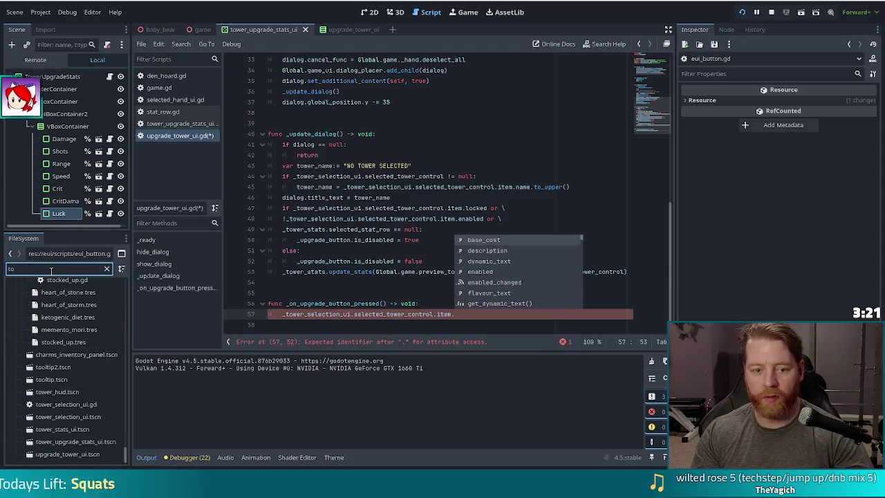
{"action": "type", "text": "wer"}
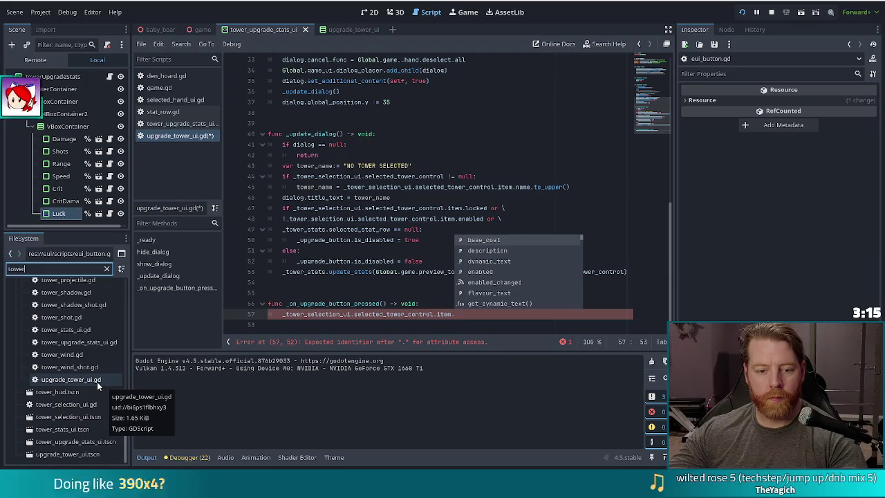
{"action": "scroll", "coordinate": [97, 383], "scroll_direction": "up", "scroll_amount": 5}
{"action": "scroll", "coordinate": [93, 383], "scroll_direction": "up", "scroll_amount": 4}
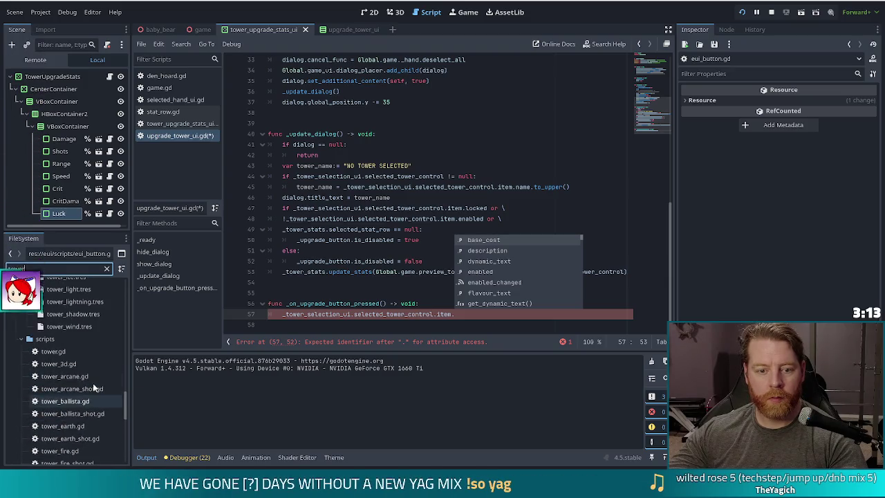
{"action": "double_click", "coordinate": [58, 352]}
{"action": "left_click", "coordinate": [328, 207]}
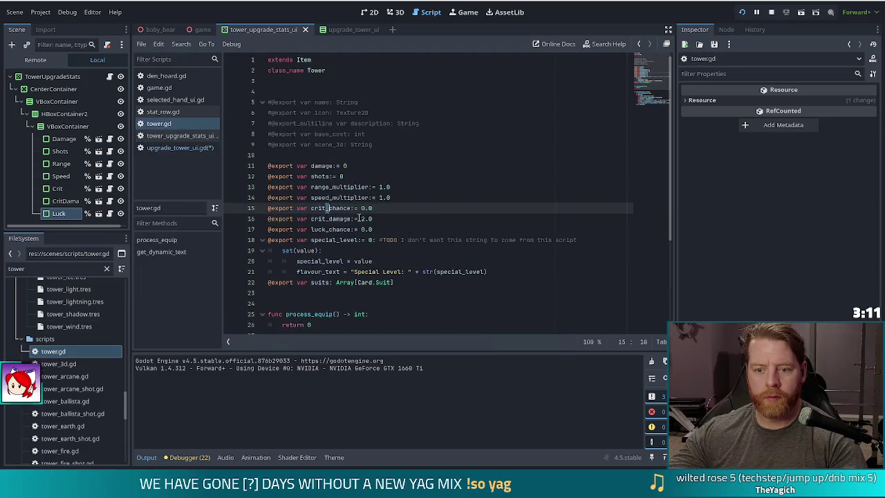
{"action": "scroll", "coordinate": [387, 214], "scroll_direction": "down", "scroll_amount": 4}
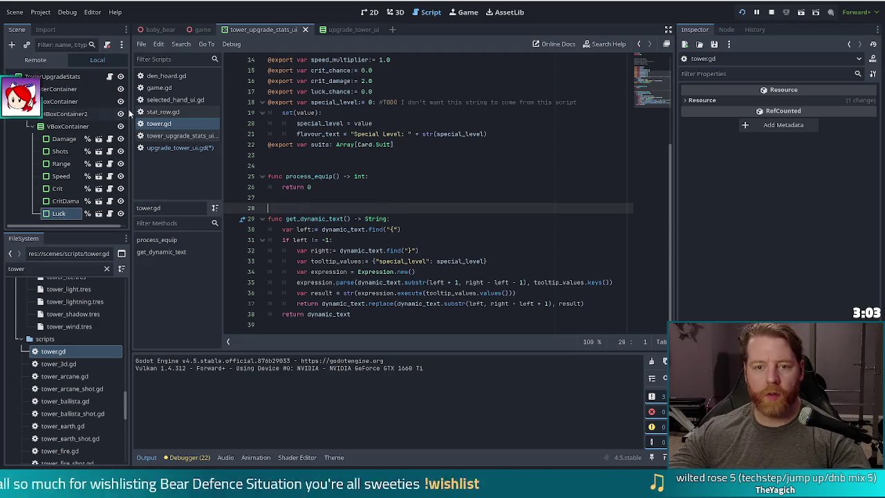
Review den_hoard.gd's _on_apply_upgrade_pressed and its process_upgrade call on line 247
{"action": "left_click", "coordinate": [156, 75]}
{"action": "scroll", "coordinate": [187, 280], "scroll_direction": "down", "scroll_amount": 3}
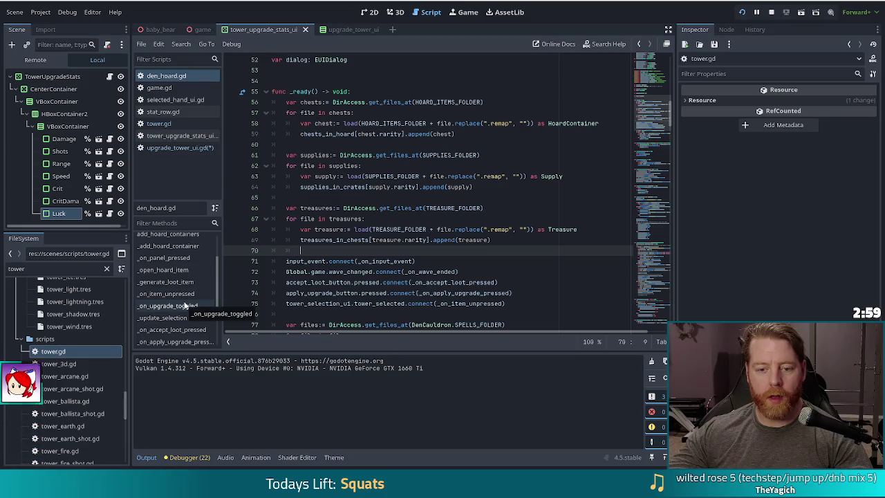
{"action": "left_click", "coordinate": [172, 306]}
{"action": "left_click", "coordinate": [181, 329]}
{"action": "left_click", "coordinate": [181, 341]}
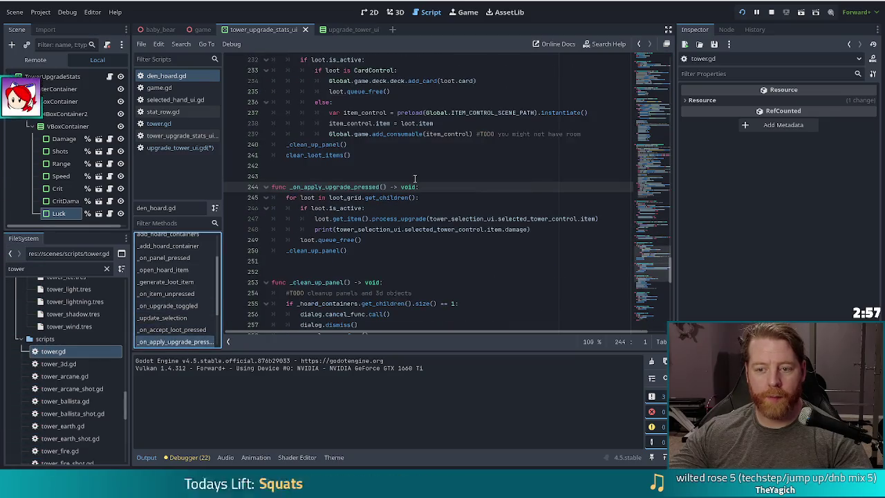
{"action": "left_click", "coordinate": [444, 218]}
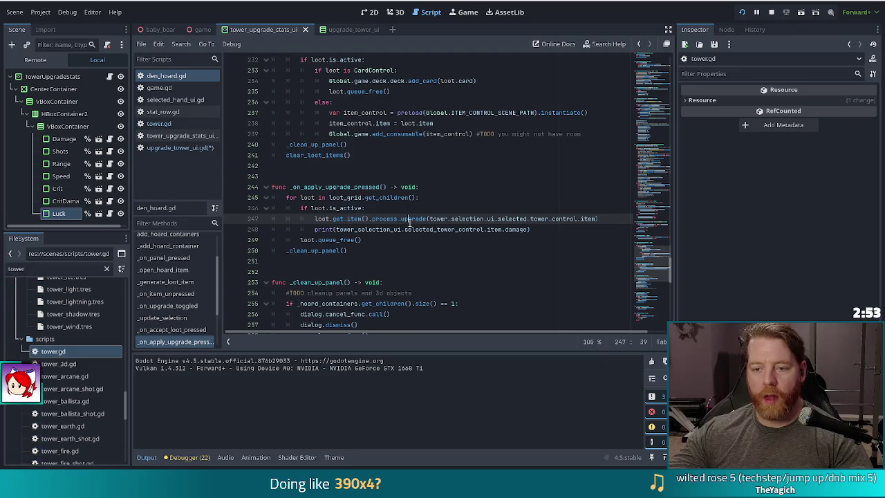
{"action": "left_click", "coordinate": [159, 123]}
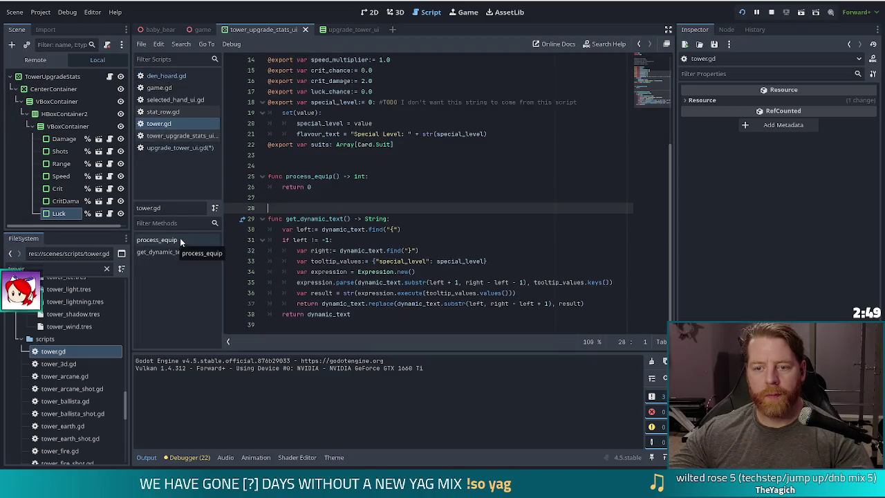
{"action": "scroll", "coordinate": [418, 245], "scroll_direction": "up", "scroll_amount": 4}
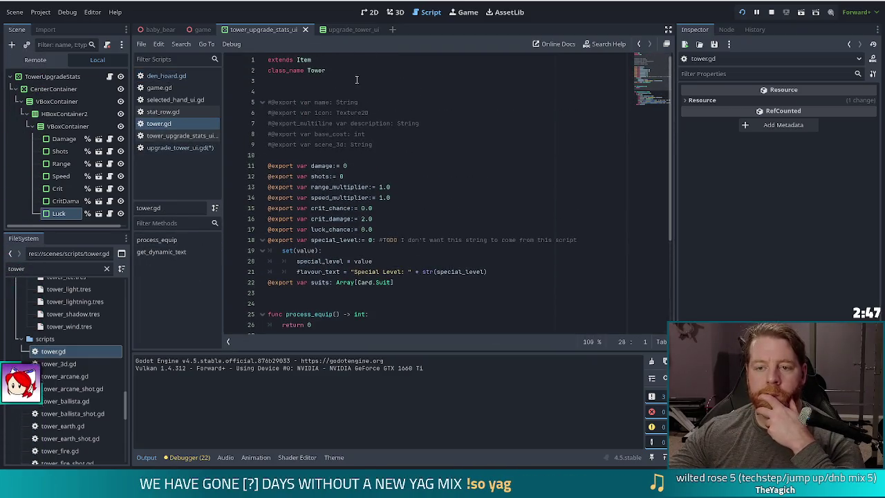
{"action": "key", "text": "alt+Left"}
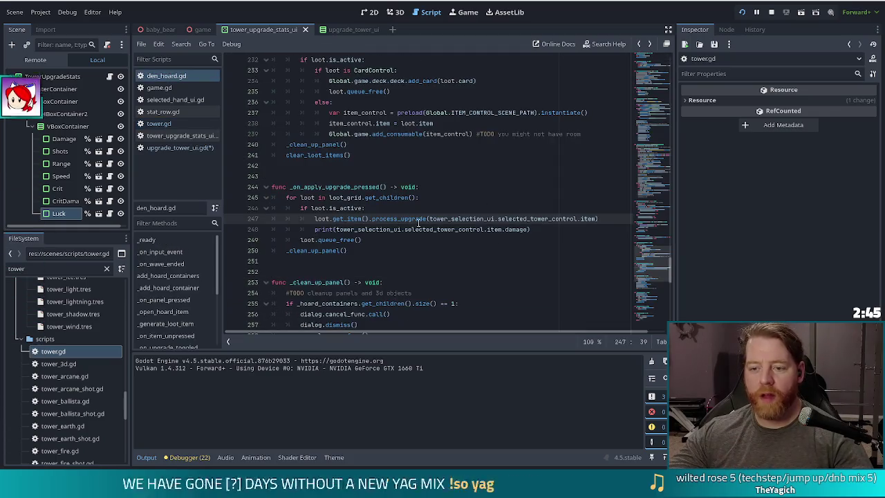
{"action": "key", "text": "Left"}
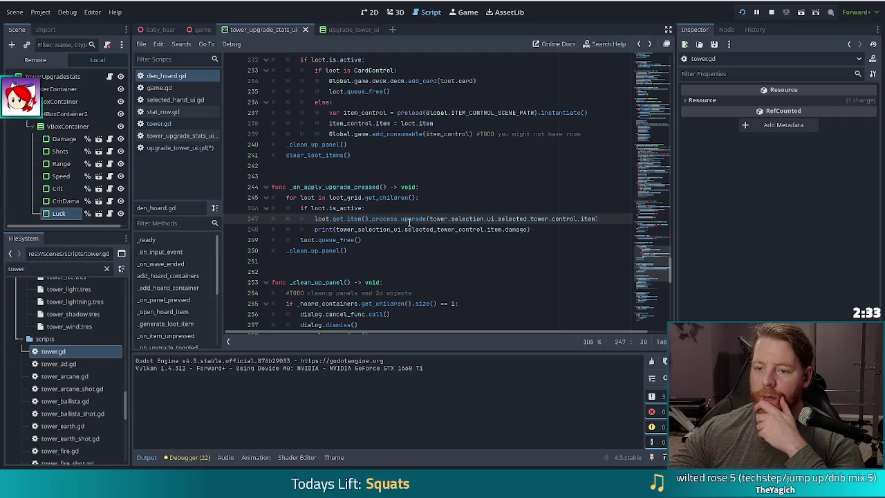
{"action": "mouse_move", "coordinate": [406, 233]}
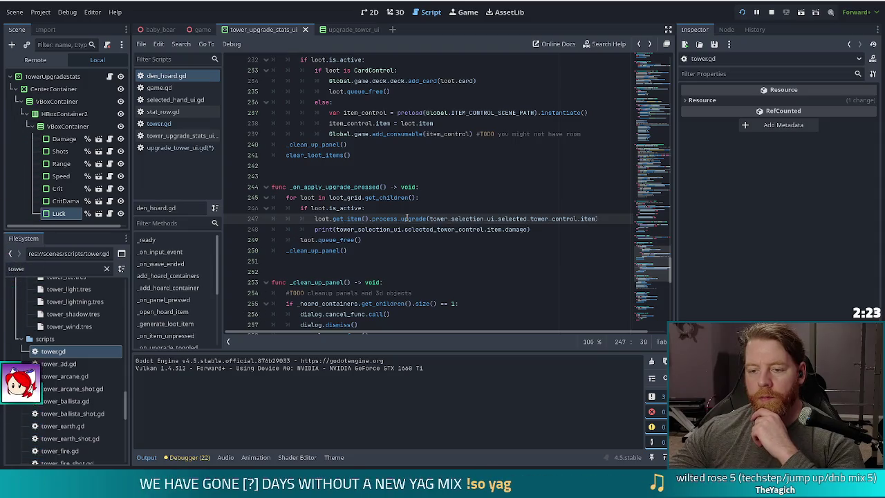
Filter the project files for 'supply' and open supply.gd
{"action": "left_click", "coordinate": [41, 271]}
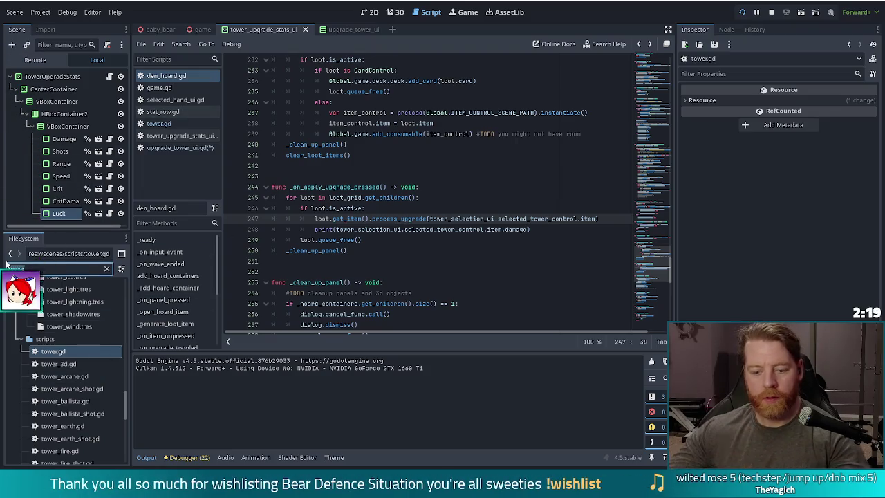
{"action": "key", "text": "ctrl+a"}
{"action": "type", "text": "supply"}
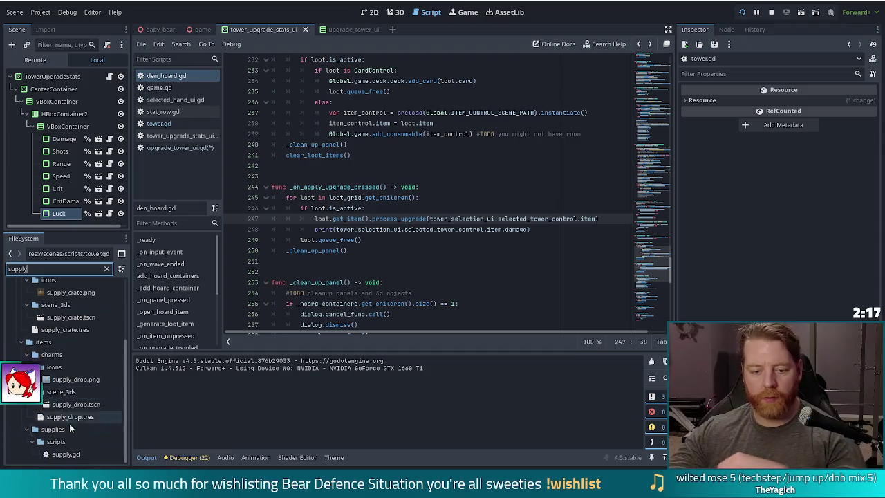
{"action": "double_click", "coordinate": [66, 453]}
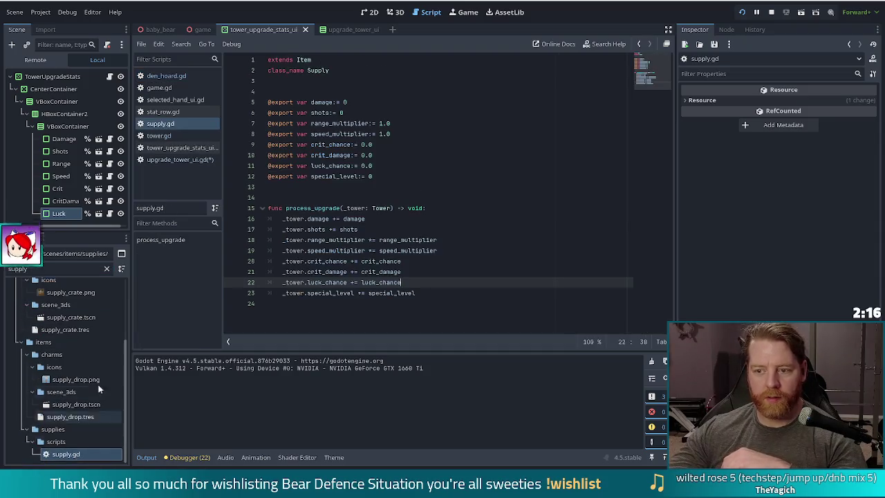
Write process_upgrade(_tower) in supply.gd adding each stat bonus, then return to upgrade_tower_ui.gd
{"action": "left_click", "coordinate": [426, 292]}
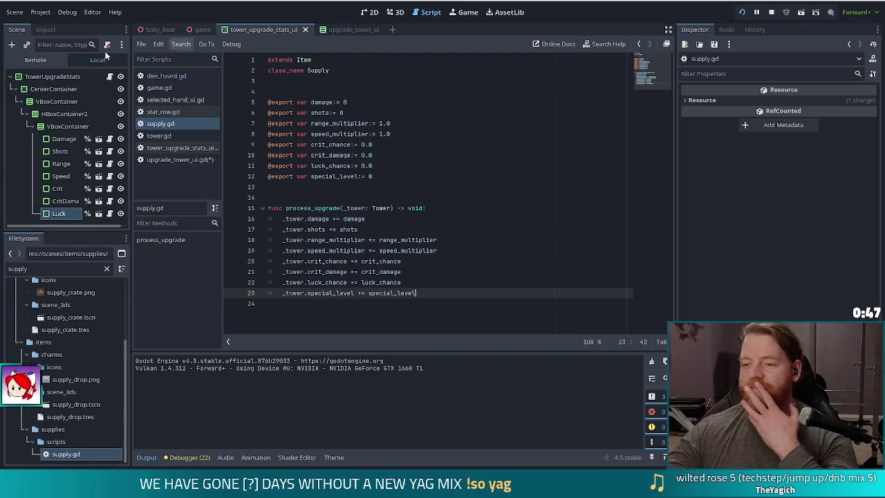
{"action": "left_click", "coordinate": [370, 228]}
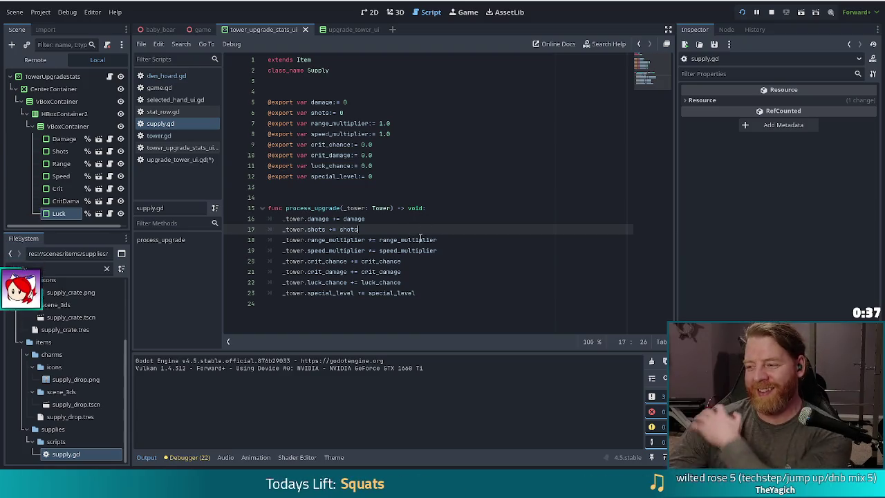
{"action": "mouse_move", "coordinate": [390, 238]}
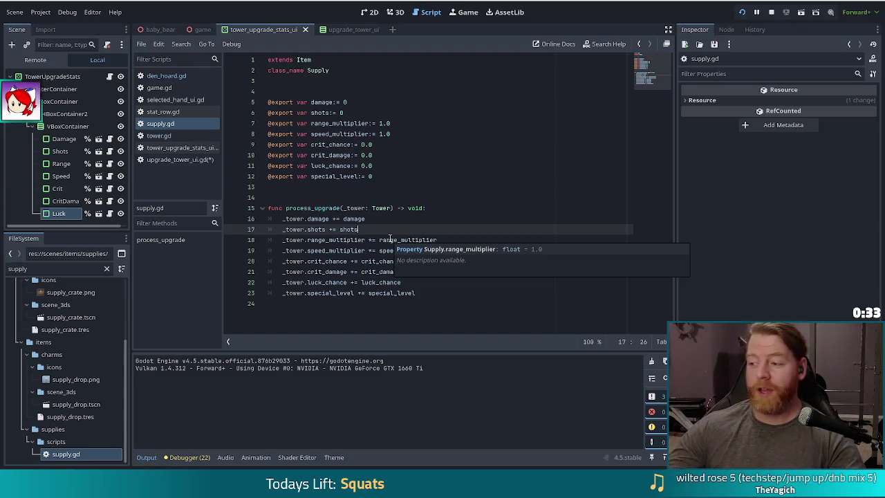
{"action": "left_click", "coordinate": [185, 159]}
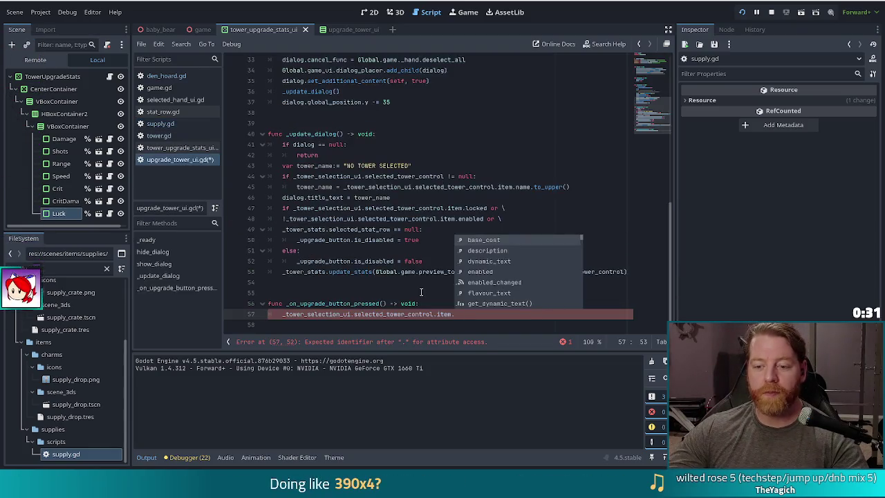
Push the old tower control expression on line 57 onto its own line to make room for a new call
{"action": "key", "text": "Escape"}
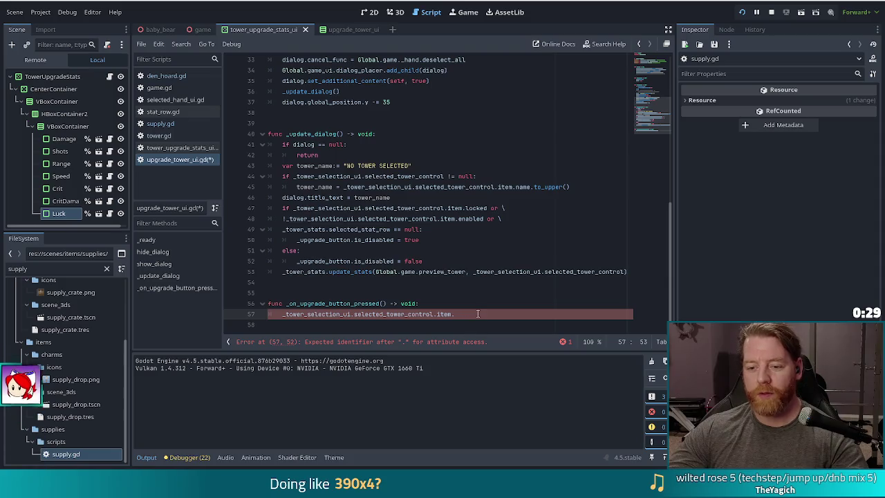
{"action": "left_click_drag", "start_coordinate": [475, 315], "coordinate": [272, 316]}
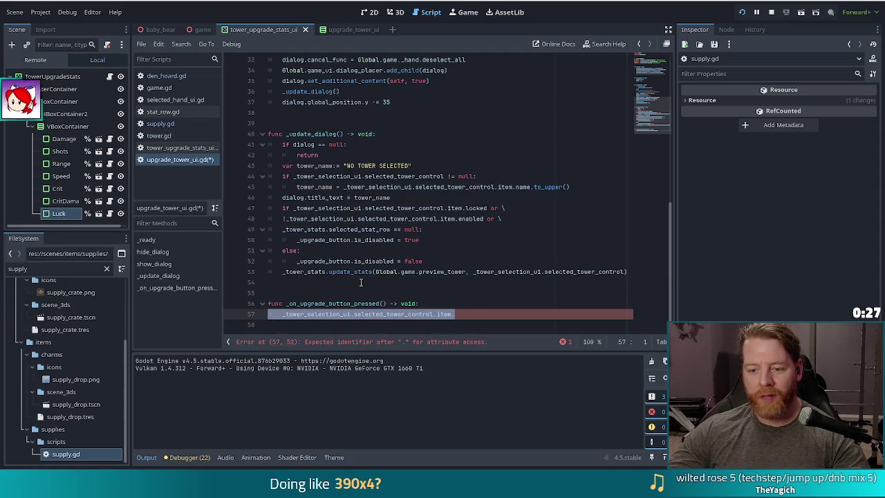
{"action": "key", "text": "End"}
{"action": "key", "text": "BackSpace"}
{"action": "key", "text": "Home"}
{"action": "key", "text": "Left"}
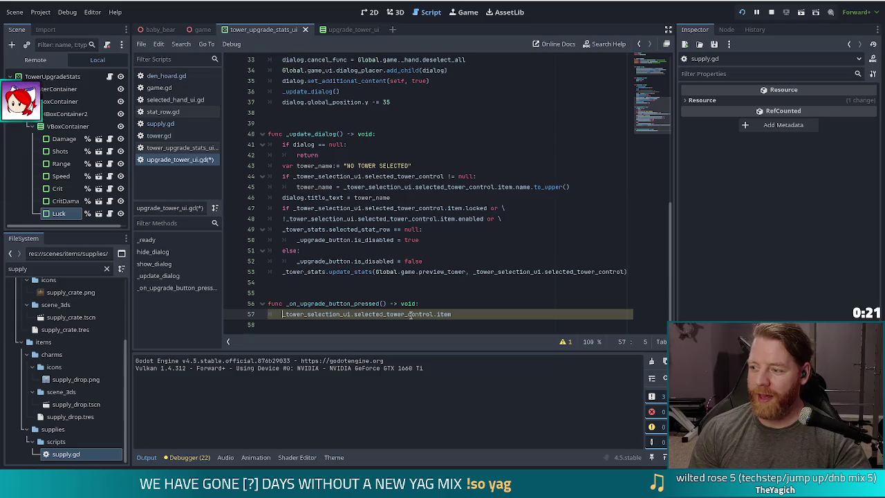
{"action": "type", "text": "selec"}
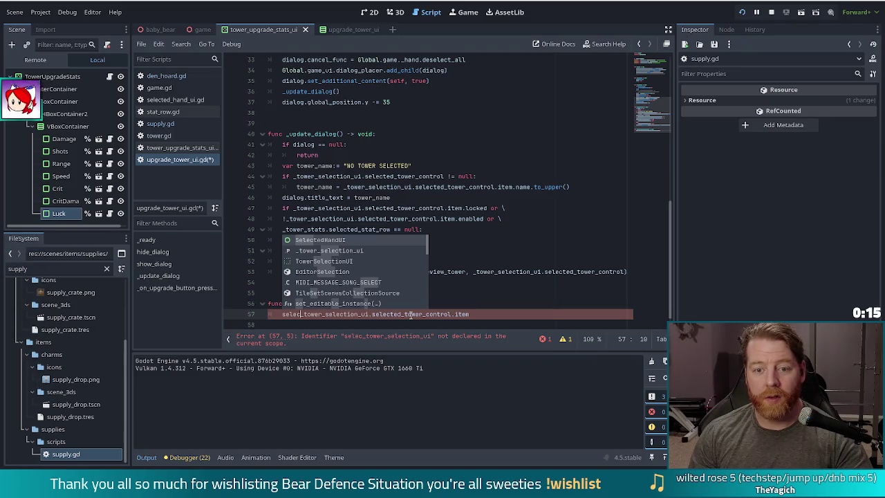
{"action": "key", "text": "BackSpace"}
{"action": "key", "text": "BackSpace"}
{"action": "key", "text": "BackSpace"}
{"action": "type", "text": "tats"}
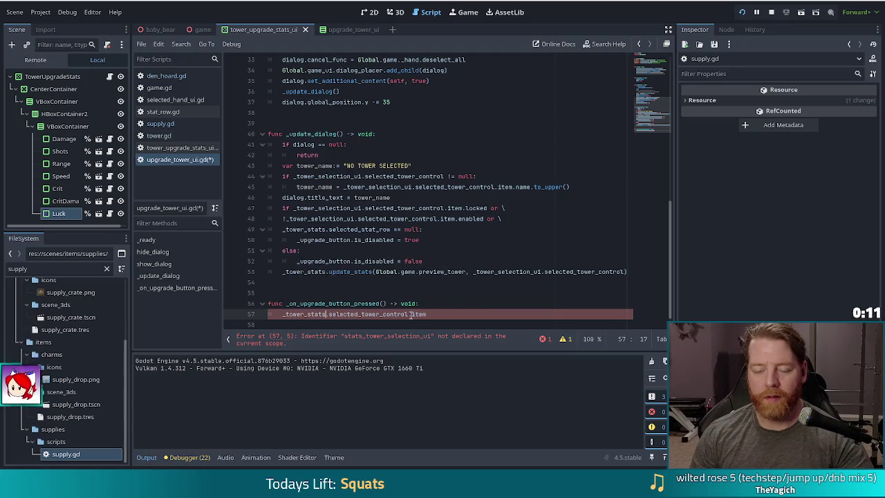
{"action": "key", "text": "Escape"}
{"action": "key", "text": "Return"}
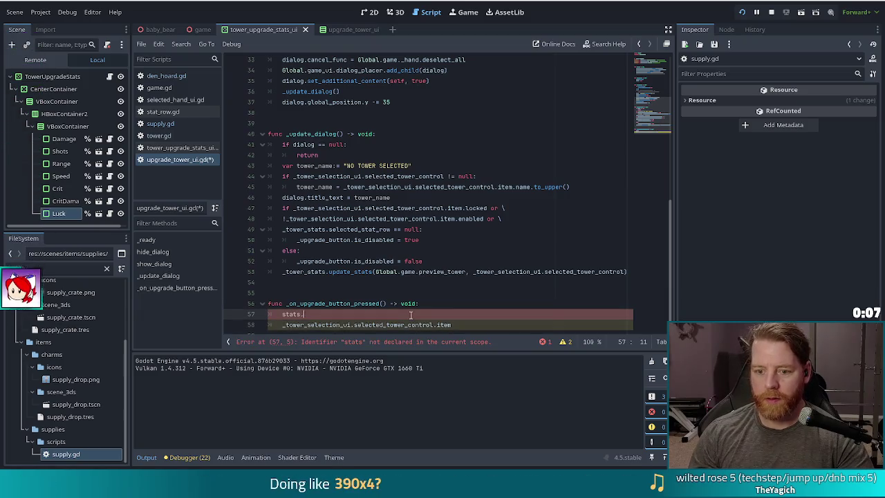
Write _tower_stats.selected_stat_row.upgrade.process_upgrade(_tower_selection_ui.selected_tower_control.item) on line 57
{"action": "type", "text": "ui"}
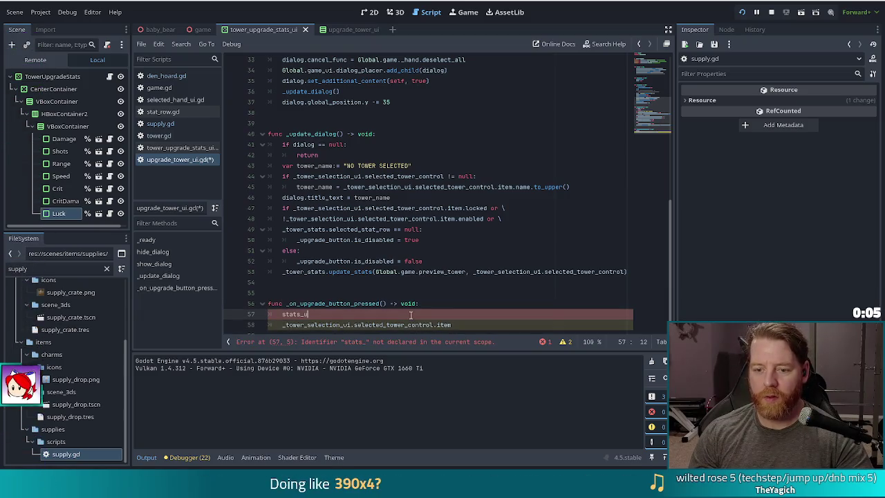
{"action": "key", "text": "BackSpace"}
{"action": "key", "text": "BackSpace"}
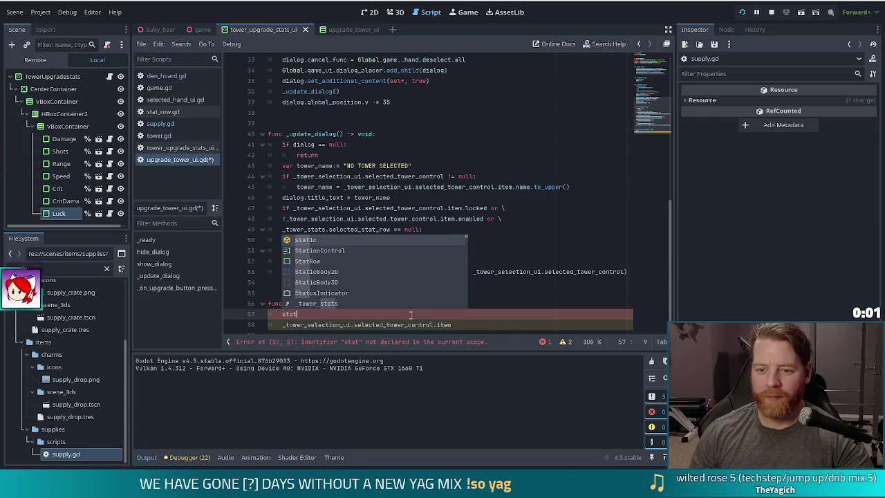
{"action": "key", "text": "Down"}
{"action": "key", "text": "Down"}
{"action": "key", "text": "Down"}
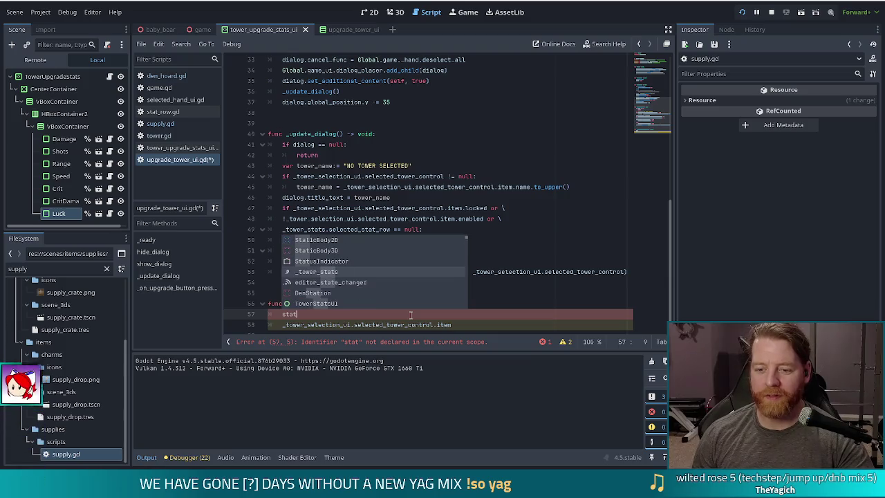
{"action": "key", "text": "Return"}
{"action": "type", "text": "."}
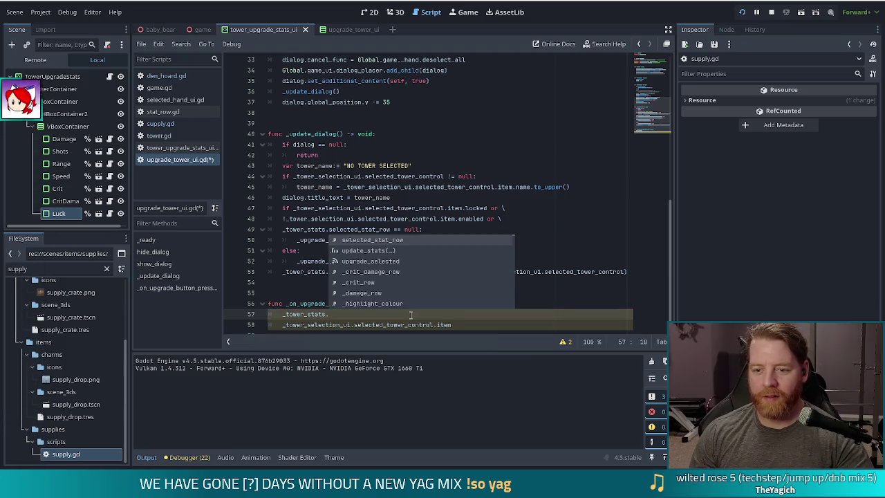
{"action": "key", "text": "Return"}
{"action": "type", "text": ".pr"}
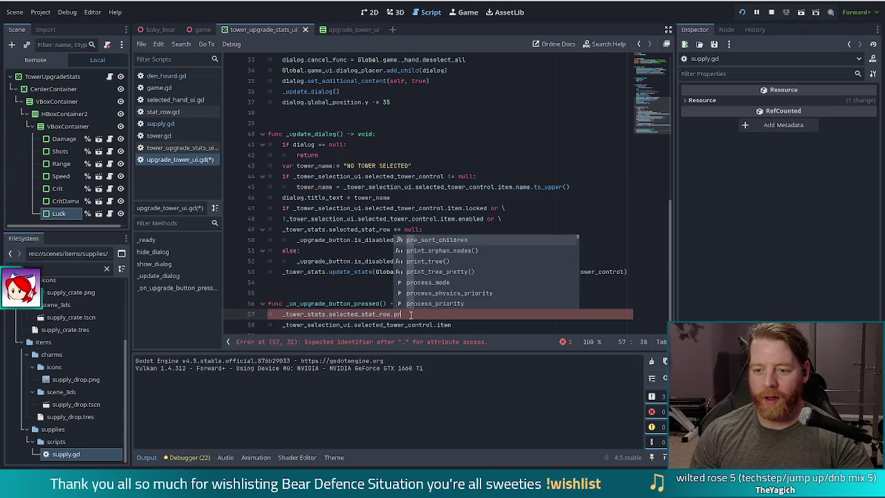
{"action": "type", "text": "o"}
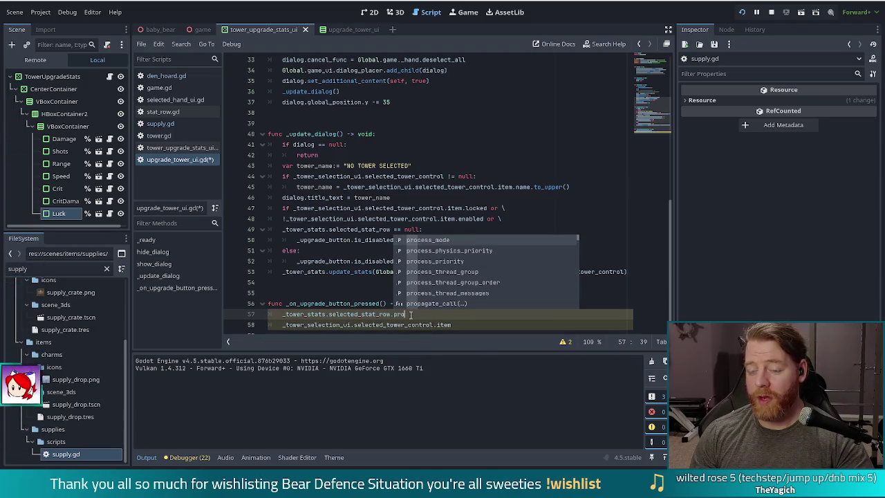
{"action": "type", "text": "cess"}
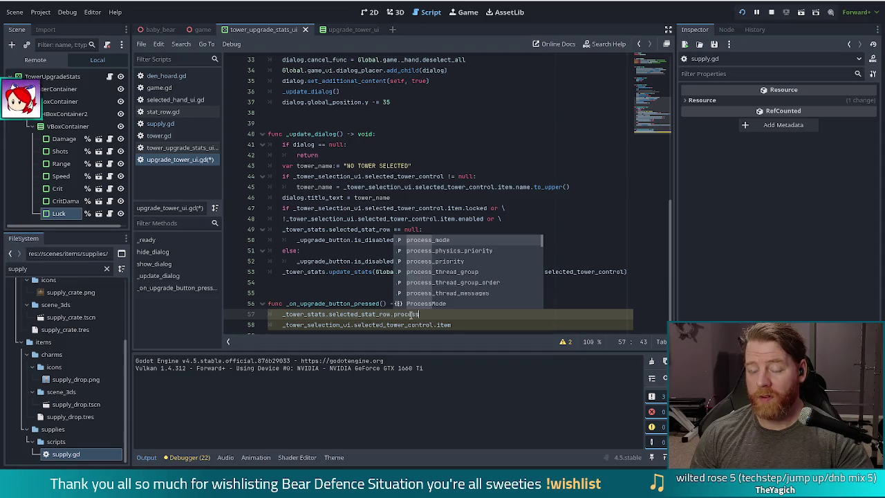
{"action": "key", "text": "BackSpace"}
{"action": "key", "text": "BackSpace"}
{"action": "key", "text": "BackSpace"}
{"action": "type", "text": ".upgrade.pr"}
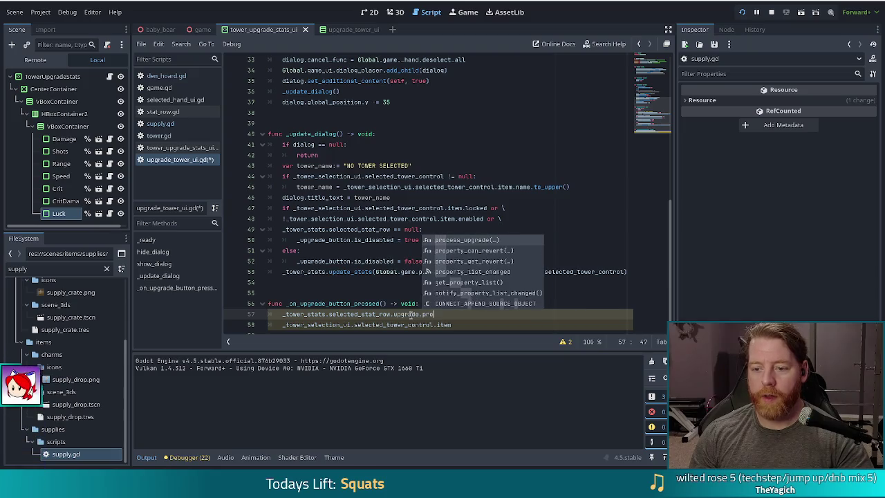
{"action": "key", "text": "Return"}
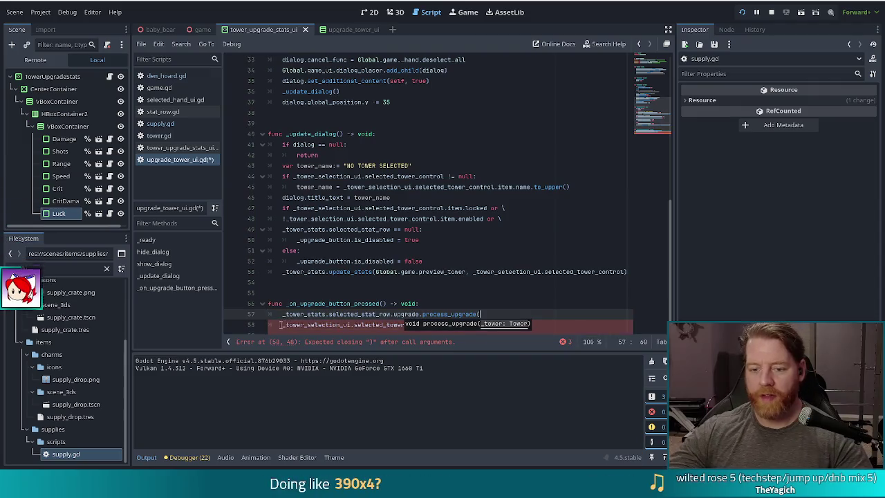
{"action": "key", "text": "Delete"}
{"action": "key", "text": "Delete"}
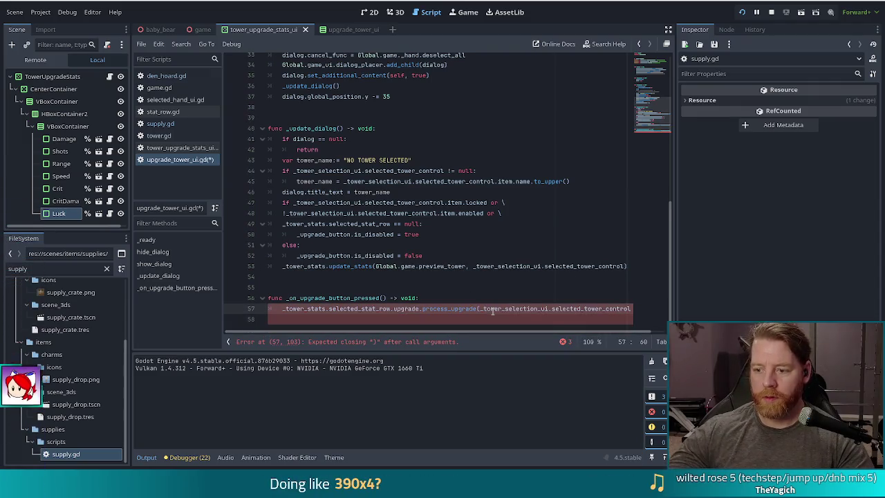
{"action": "key", "text": "End"}
{"action": "type", "text": ".item"}
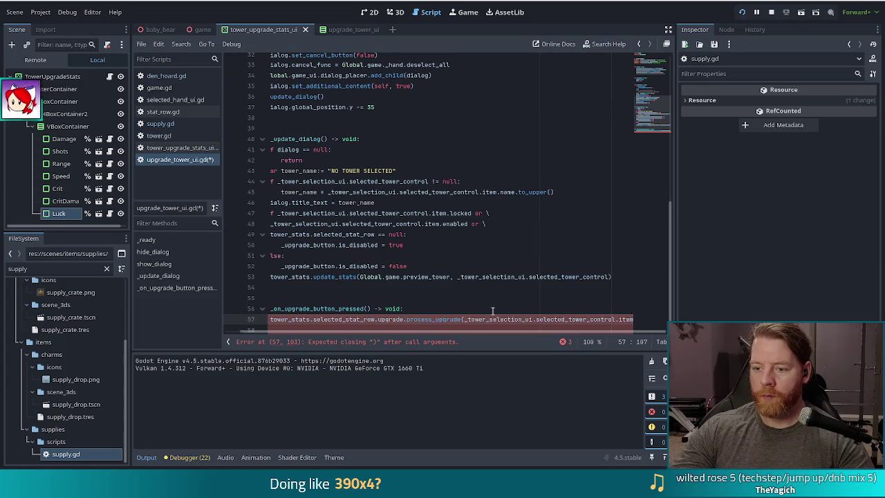
{"action": "type", "text": ")"}
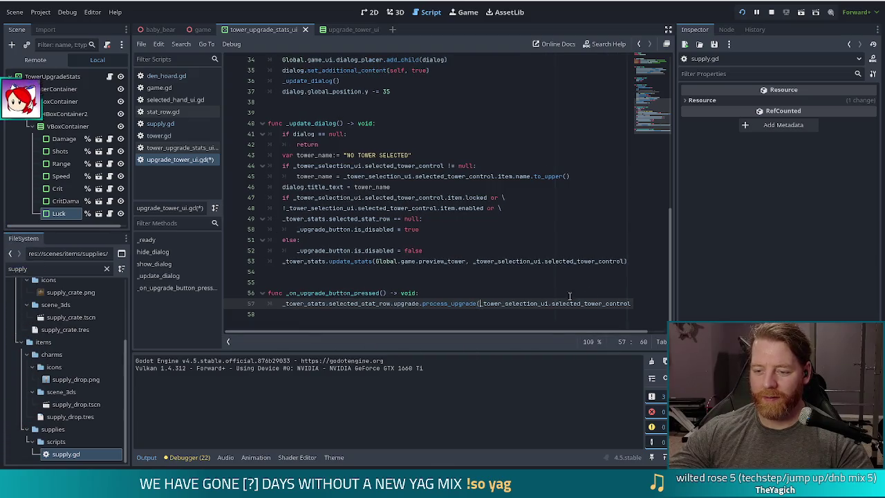
{"action": "key", "text": "Return"}
Save upgrade_tower_ui.gd and run the game with F5
{"action": "key", "text": "ctrl+s"}
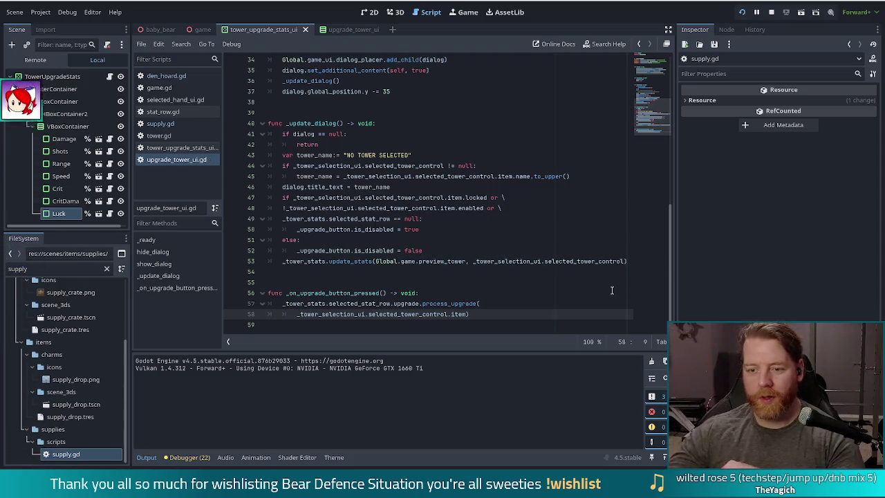
{"action": "left_click", "coordinate": [456, 313]}
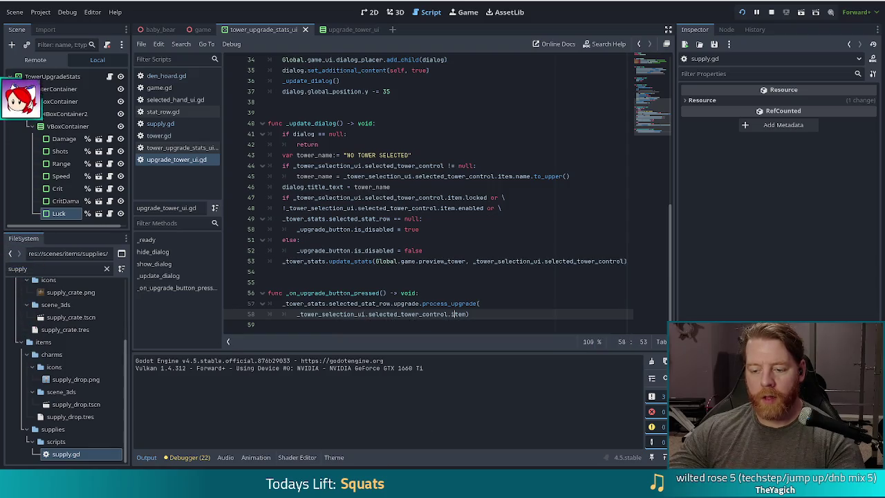
{"action": "key", "text": "F5"}
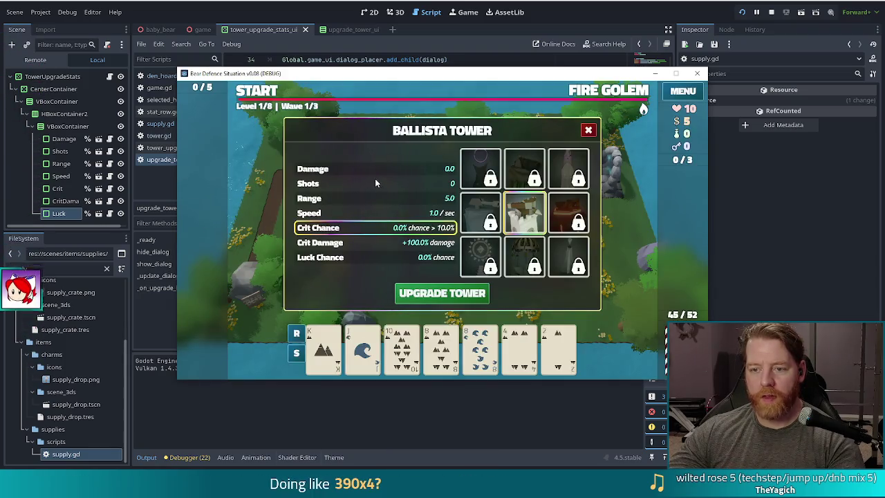
Select the Ballista Tower's Damage row, which still previews 0.0 > 5.0, then close the game with F8
{"action": "left_click", "coordinate": [395, 170]}
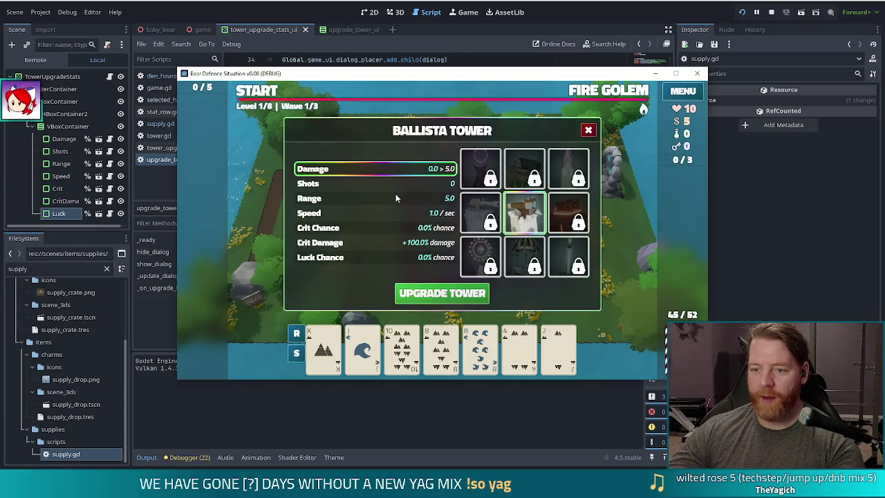
{"action": "left_click", "coordinate": [406, 184]}
{"action": "left_click", "coordinate": [404, 172]}
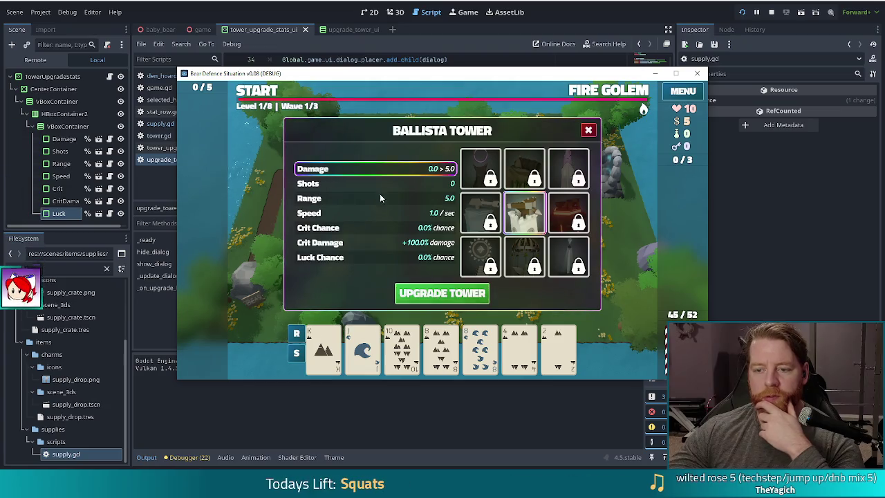
{"action": "key", "text": "F8"}
{"action": "scroll", "coordinate": [410, 300], "scroll_direction": "up", "scroll_amount": 10}
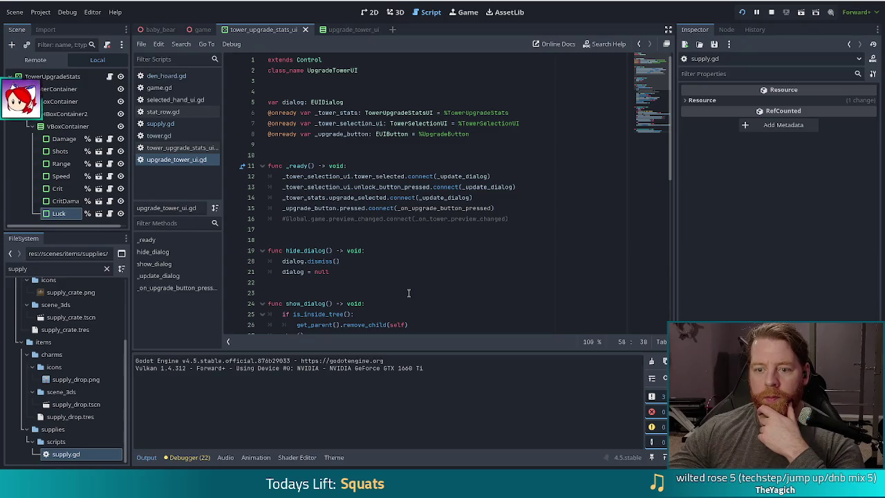
Rerun the game, enter the level, and pick the middle tower in the upgrade grid
{"action": "left_click", "coordinate": [742, 11]}
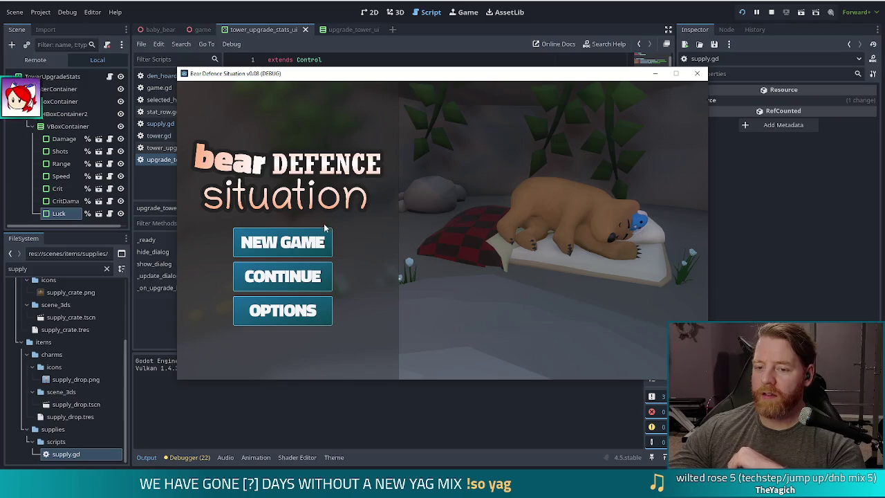
{"action": "left_click", "coordinate": [343, 250]}
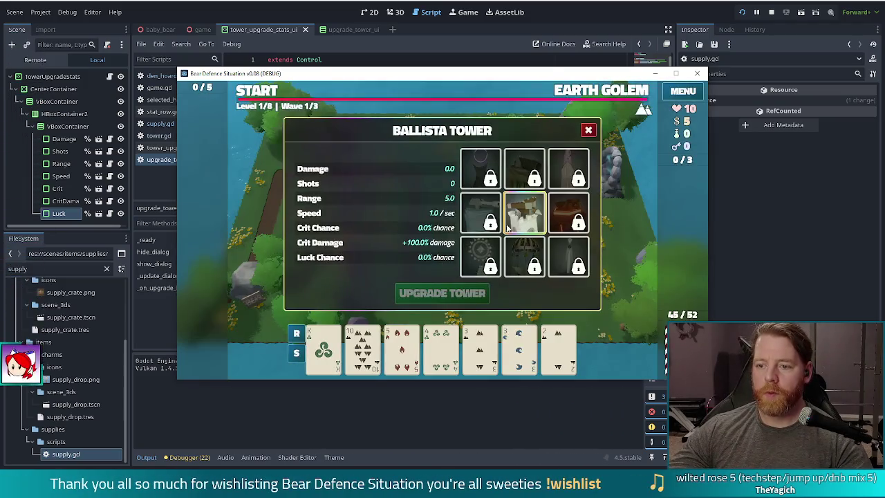
{"action": "left_click", "coordinate": [508, 228]}
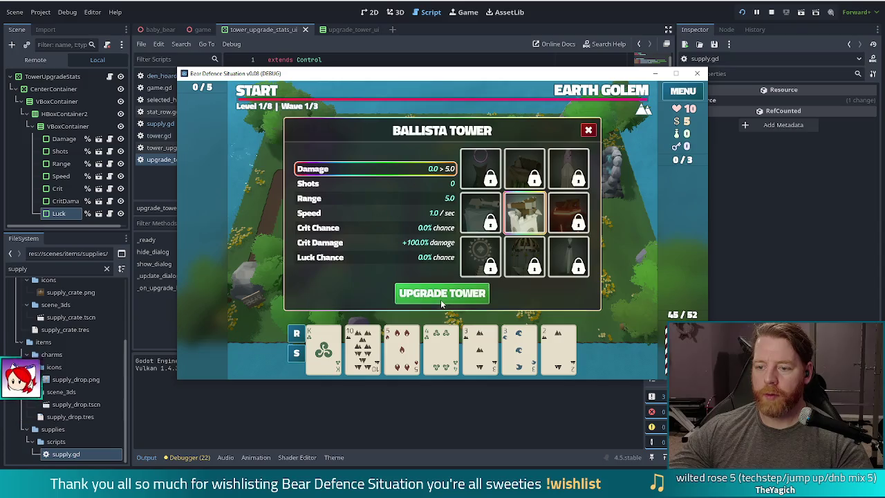
Toggle the Shots, Damage and Shots rows, where Shots previews 0 > 5, then close the game
{"action": "left_click", "coordinate": [410, 185]}
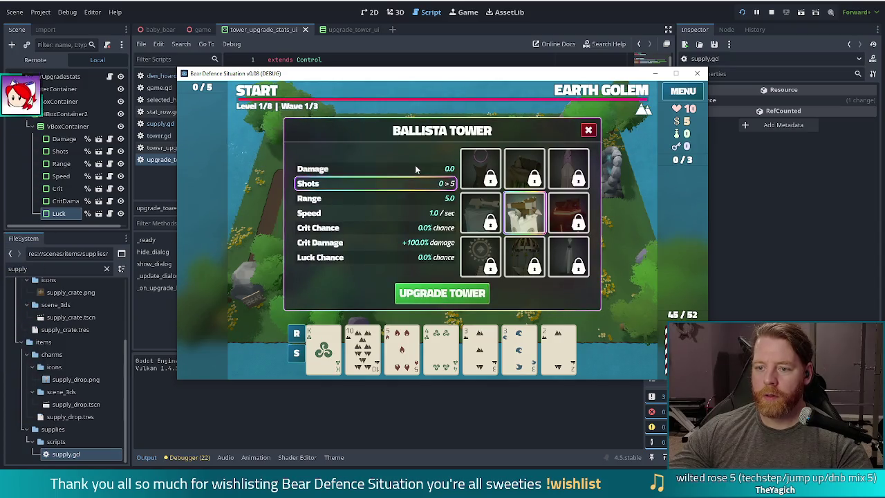
{"action": "left_click", "coordinate": [415, 169]}
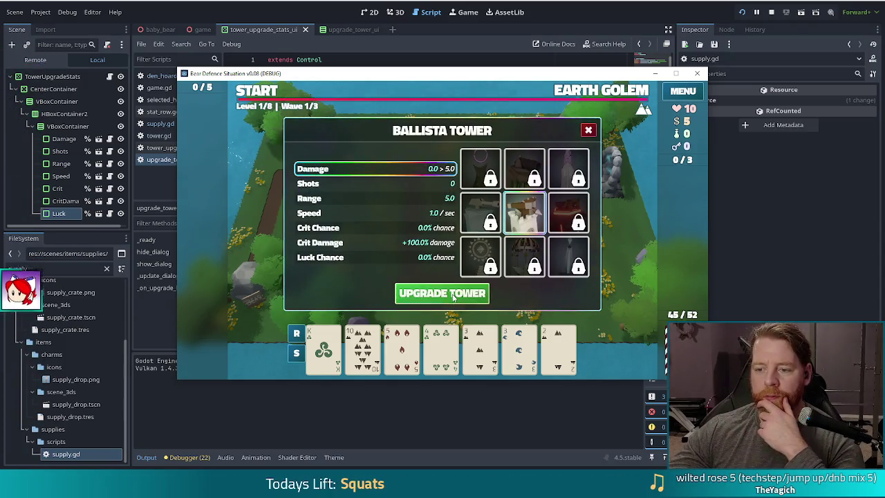
{"action": "left_click", "coordinate": [406, 183]}
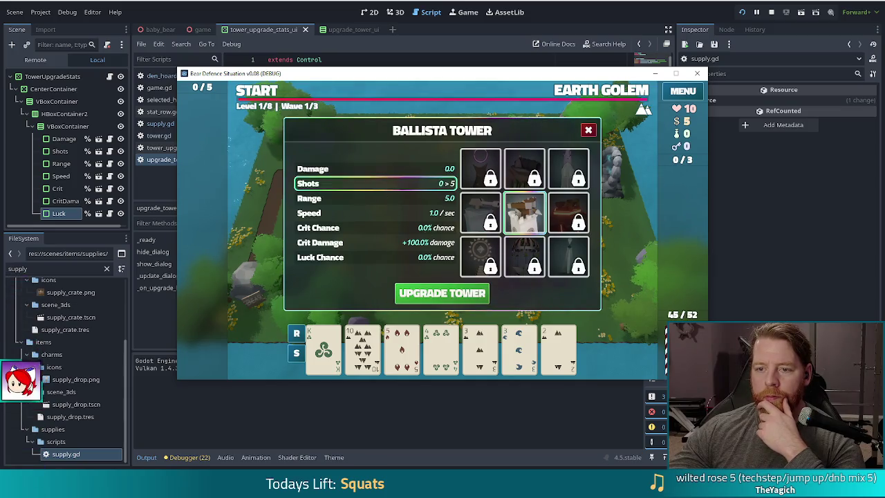
{"action": "key", "text": "F8"}
{"action": "scroll", "coordinate": [335, 295], "scroll_direction": "down", "scroll_amount": 10}
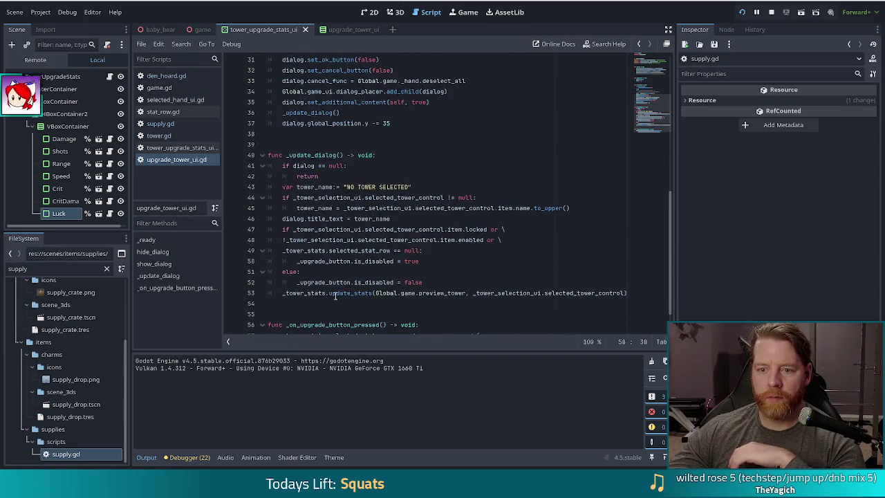
Add a breakpoint on line 57 and trigger it with UPGRADE TOWER in the game
{"action": "scroll", "coordinate": [335, 296], "scroll_direction": "down", "scroll_amount": 1}
{"action": "scroll", "coordinate": [362, 289], "scroll_direction": "up", "scroll_amount": 10}
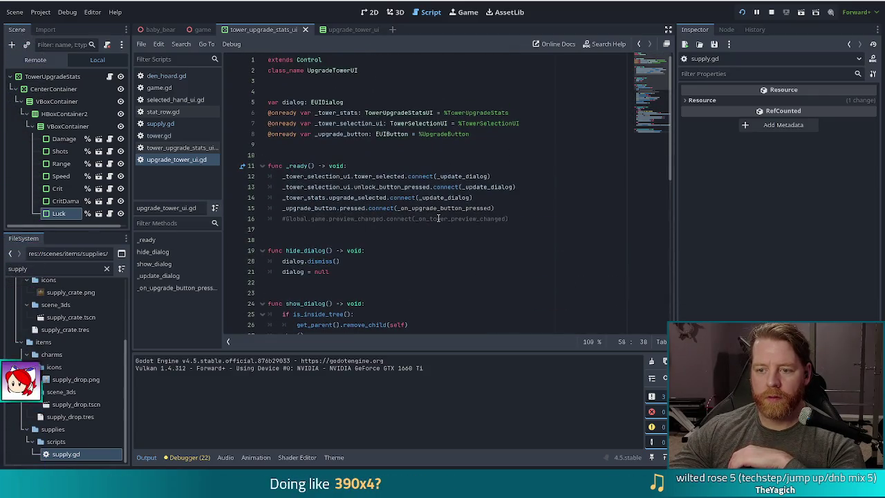
{"action": "scroll", "coordinate": [438, 218], "scroll_direction": "down", "scroll_amount": 11}
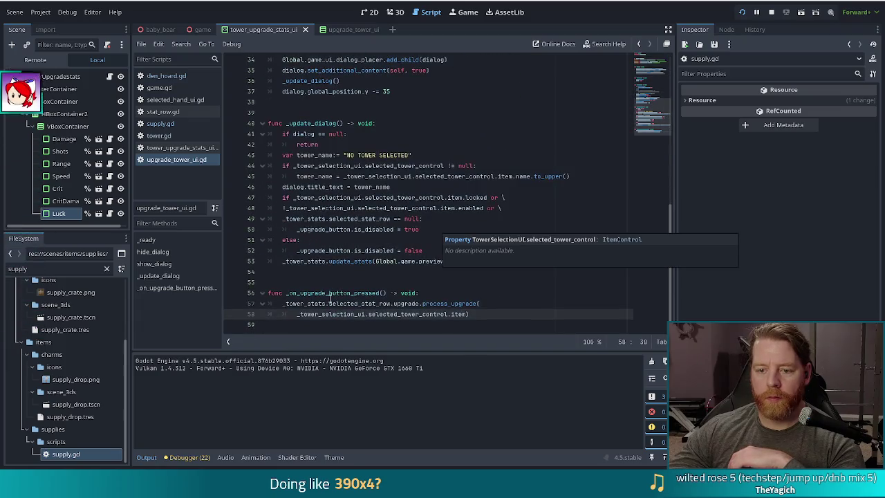
{"action": "left_click", "coordinate": [233, 304]}
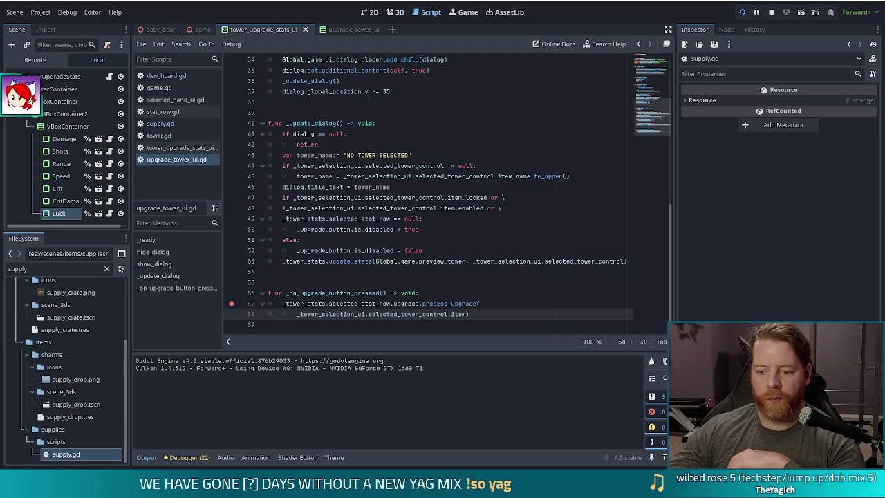
{"action": "key", "text": "alt+Tab"}
{"action": "left_click", "coordinate": [443, 293]}
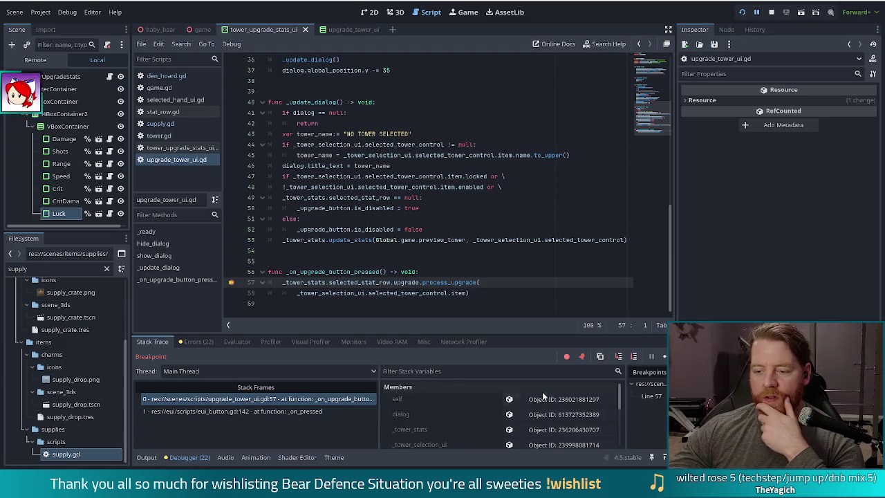
Inspect _tower_stats' Selected Stat Row and confirm the ammo.tres Shots upgrade, then stop the game
{"action": "left_click", "coordinate": [546, 429]}
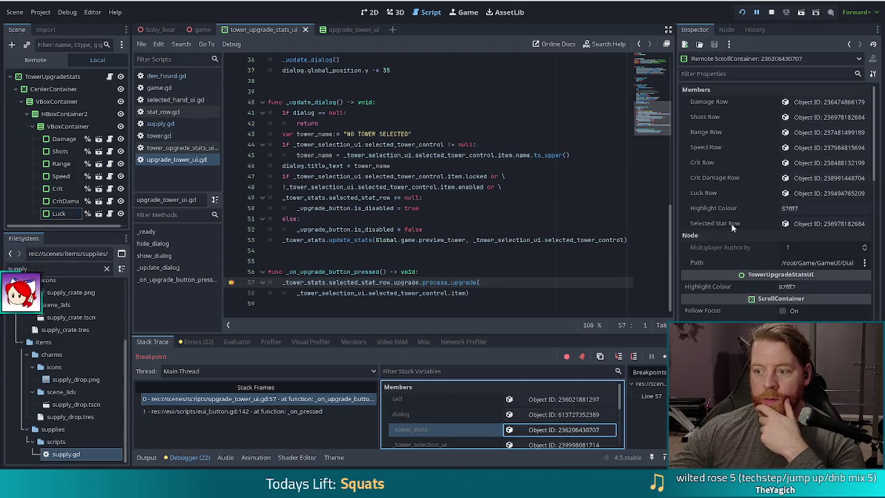
{"action": "left_click", "coordinate": [813, 224]}
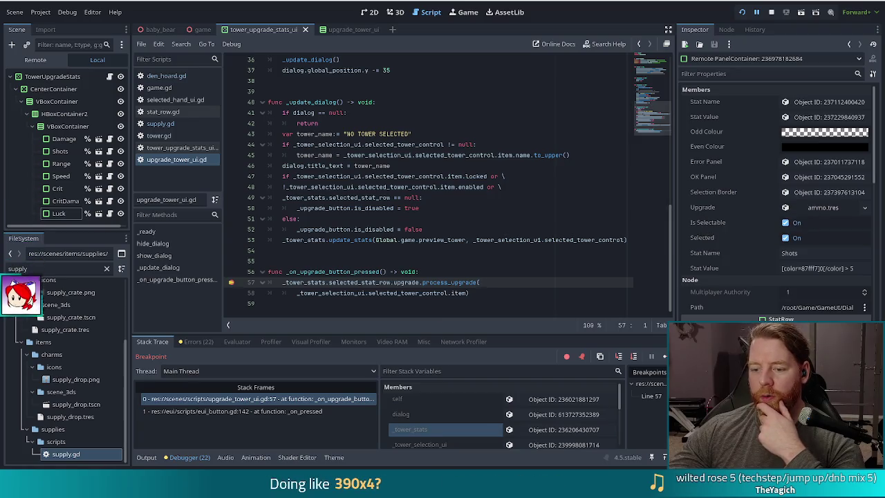
{"action": "left_click", "coordinate": [440, 434]}
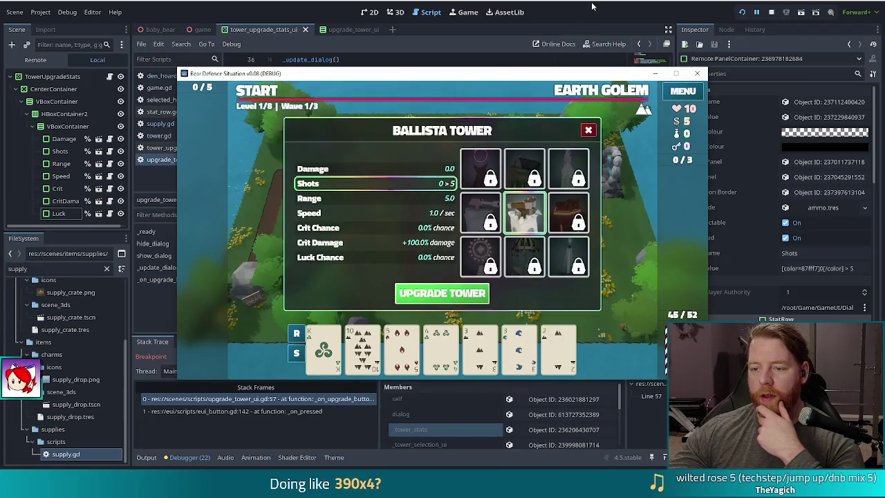
{"action": "left_click", "coordinate": [449, 420]}
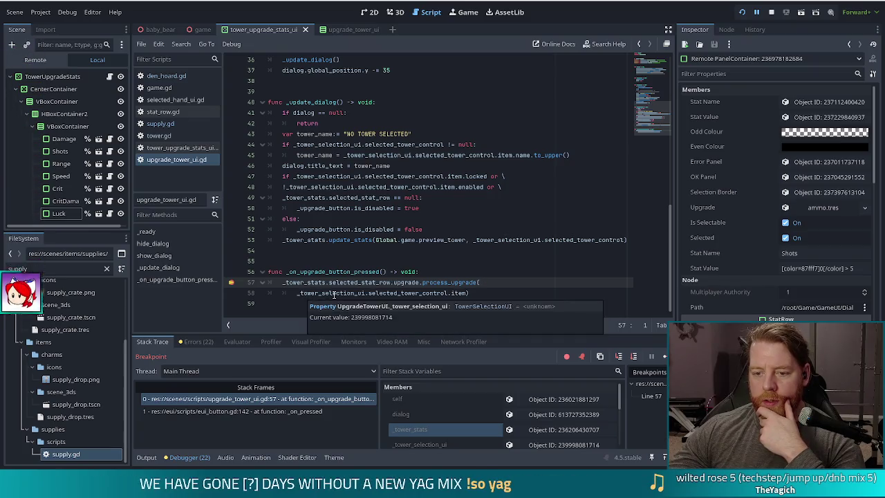
{"action": "left_click", "coordinate": [453, 293]}
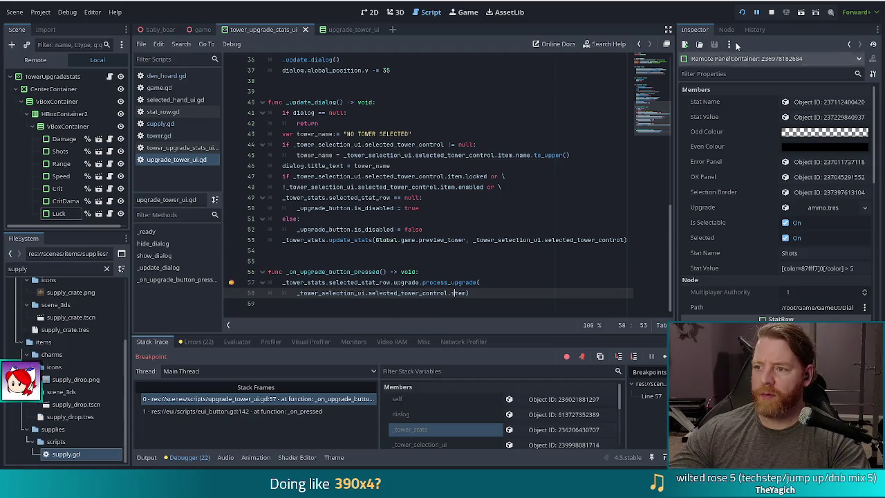
{"action": "left_click", "coordinate": [771, 12]}
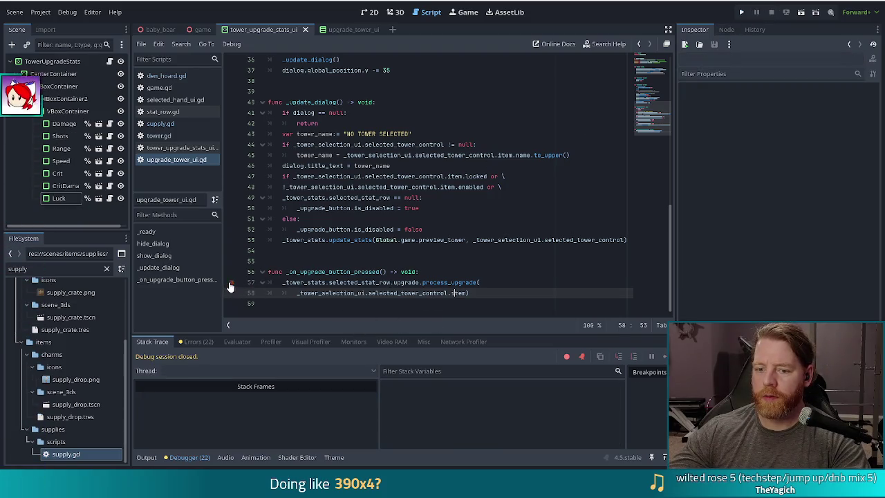
{"action": "key", "text": "Up"}
{"action": "key", "text": "Up"}
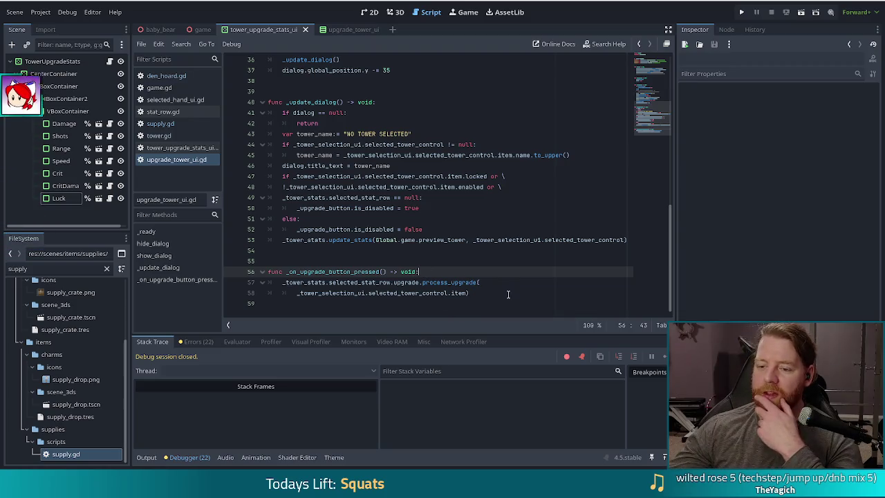
{"action": "left_click", "coordinate": [474, 292]}
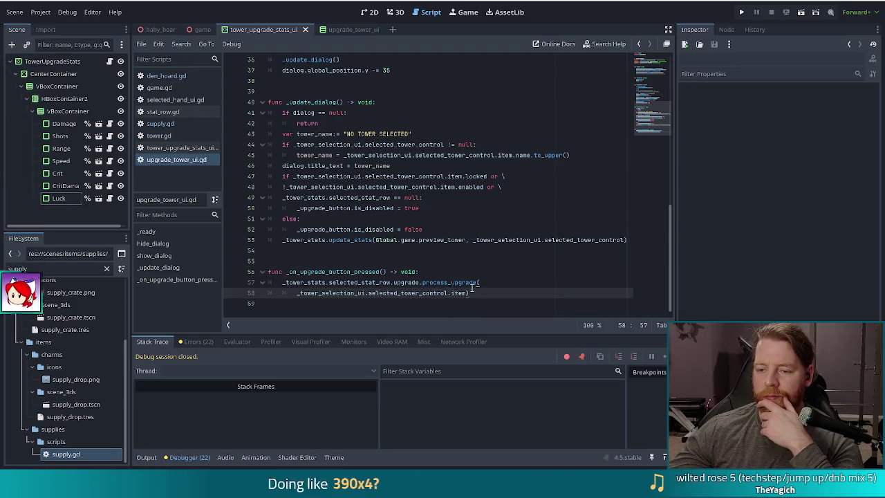
{"action": "mouse_move", "coordinate": [467, 282]}
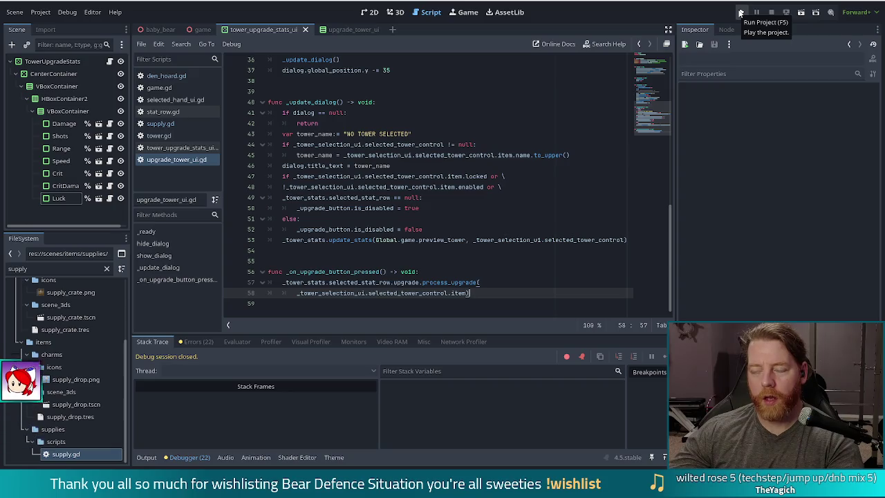
{"action": "left_click", "coordinate": [740, 14]}
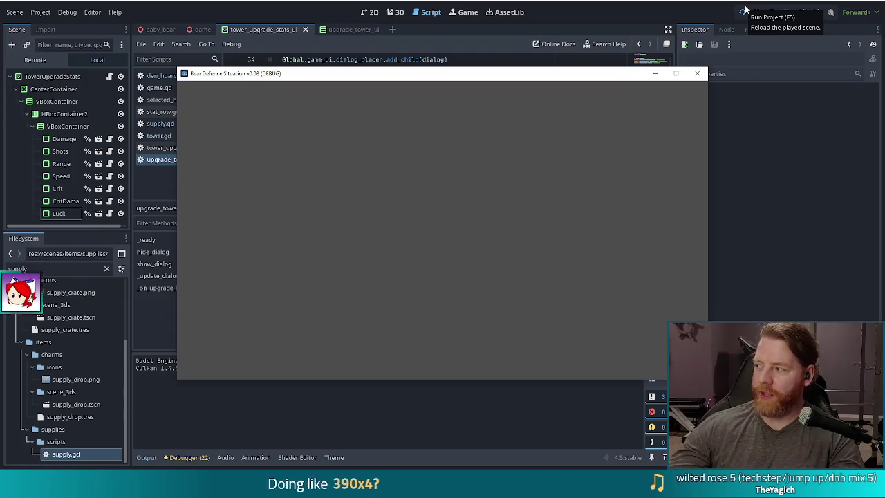
Start a new game and show the locked Fire Tower's description in the upgrade dialog
{"action": "left_click", "coordinate": [290, 242]}
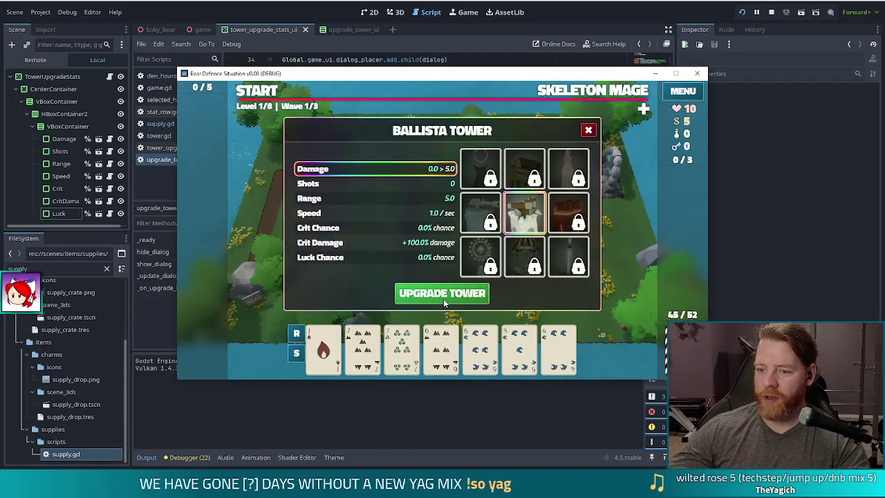
{"action": "left_click", "coordinate": [568, 213]}
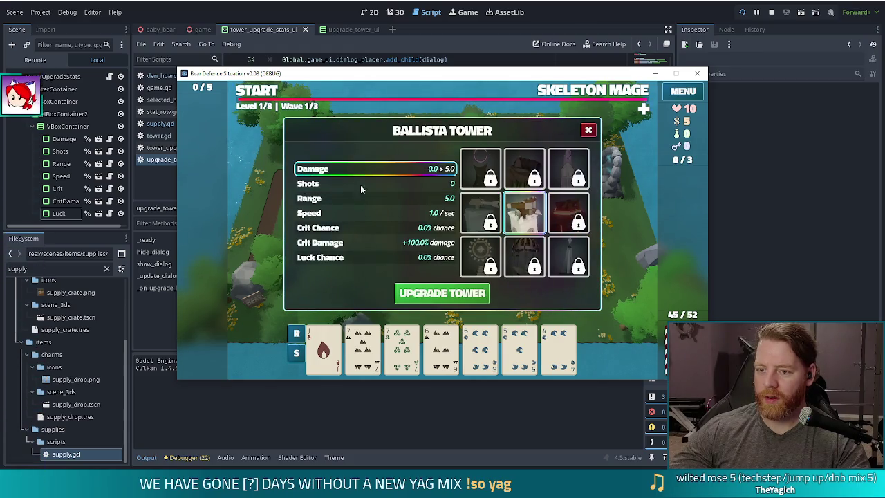
{"action": "mouse_move", "coordinate": [566, 217]}
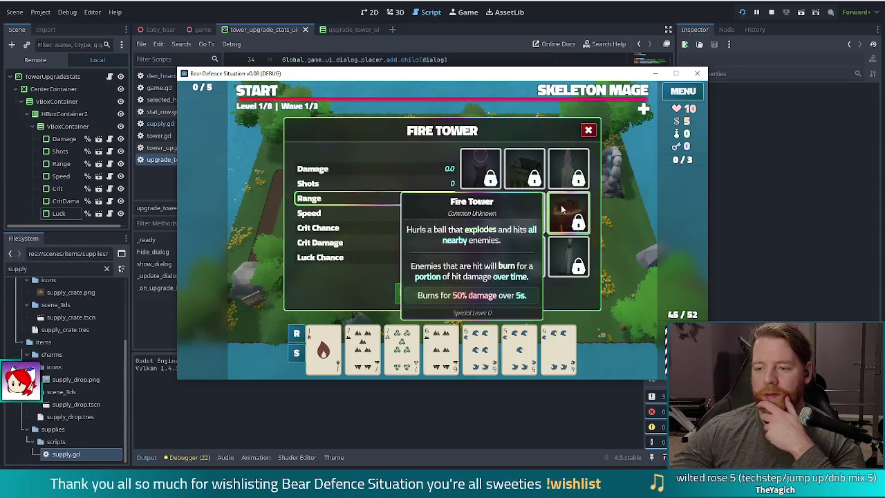
Toggle the 6 of Water and fire cards, finishing on the fire card's High Card view (25.0 damage, 6 shots)
{"action": "left_click", "coordinate": [484, 349]}
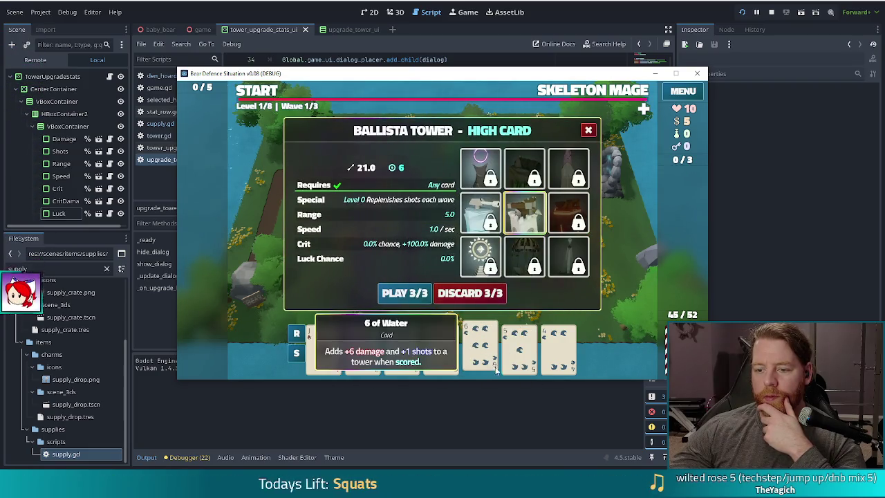
{"action": "left_click", "coordinate": [453, 337]}
{"action": "left_click", "coordinate": [324, 345]}
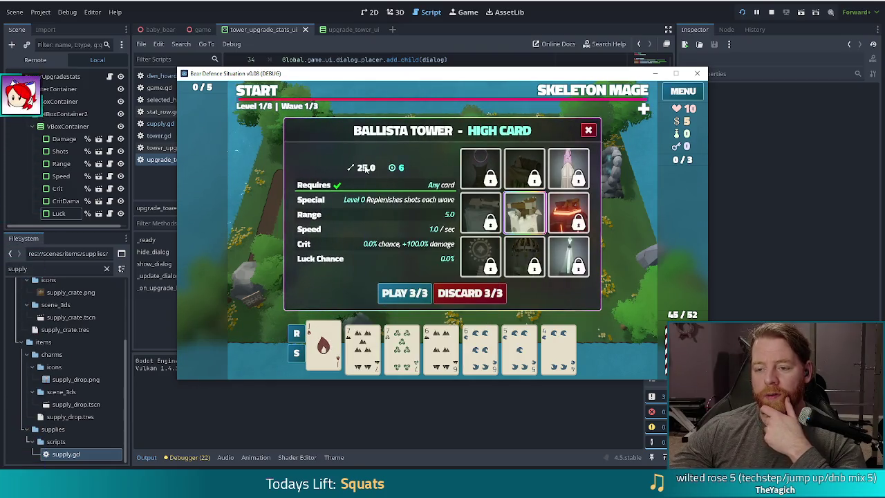
{"action": "left_click", "coordinate": [323, 351]}
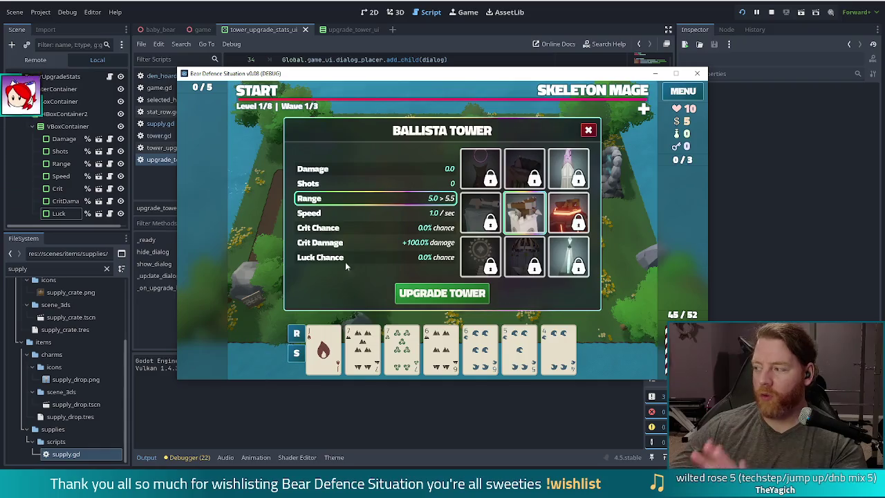
{"action": "left_click", "coordinate": [322, 345]}
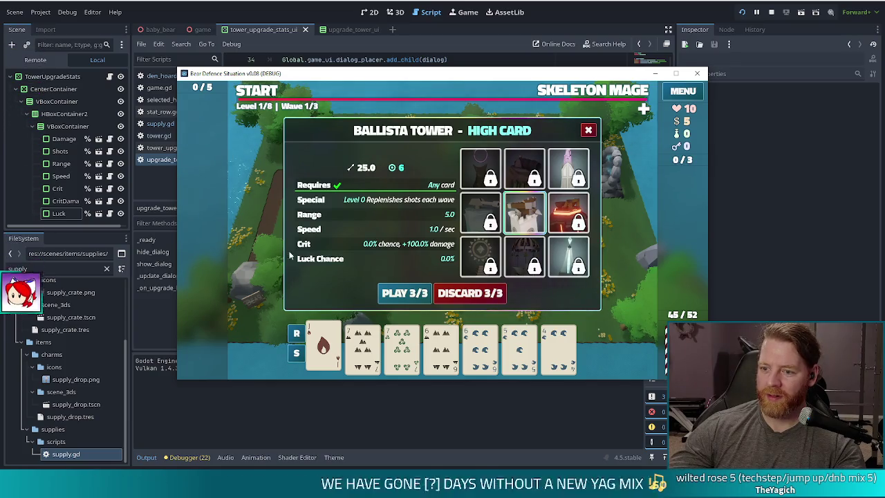
{"action": "mouse_move", "coordinate": [541, 229]}
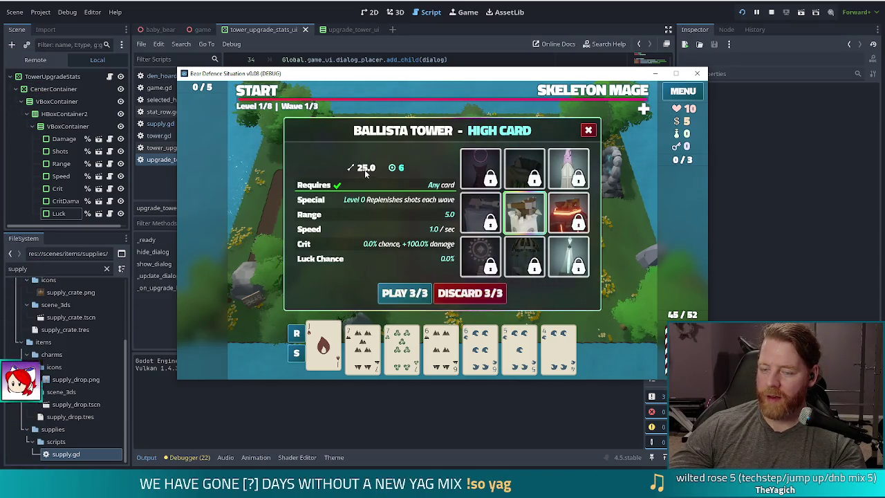